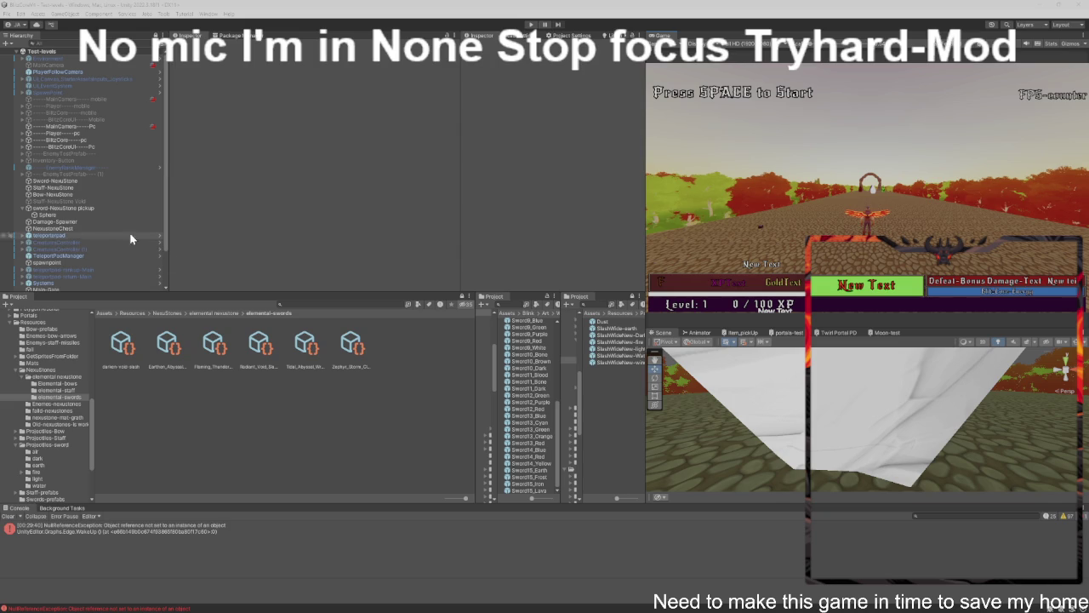
Select BlitzCore---Pc in the Hierarchy and frame it in the Scene view.
mouse_move(765, 609)
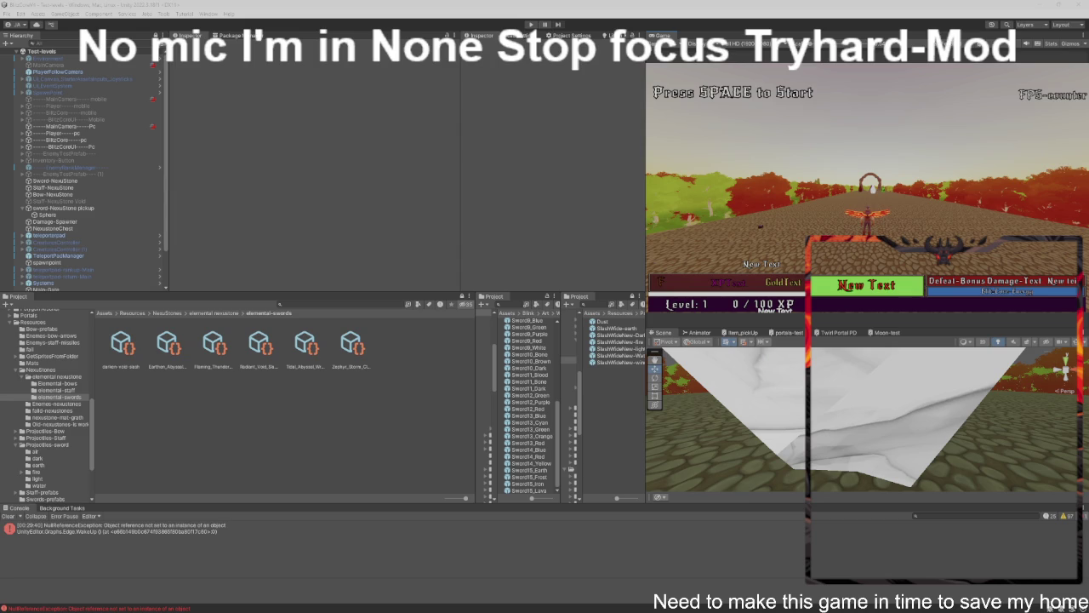
mouse_move(334, 608)
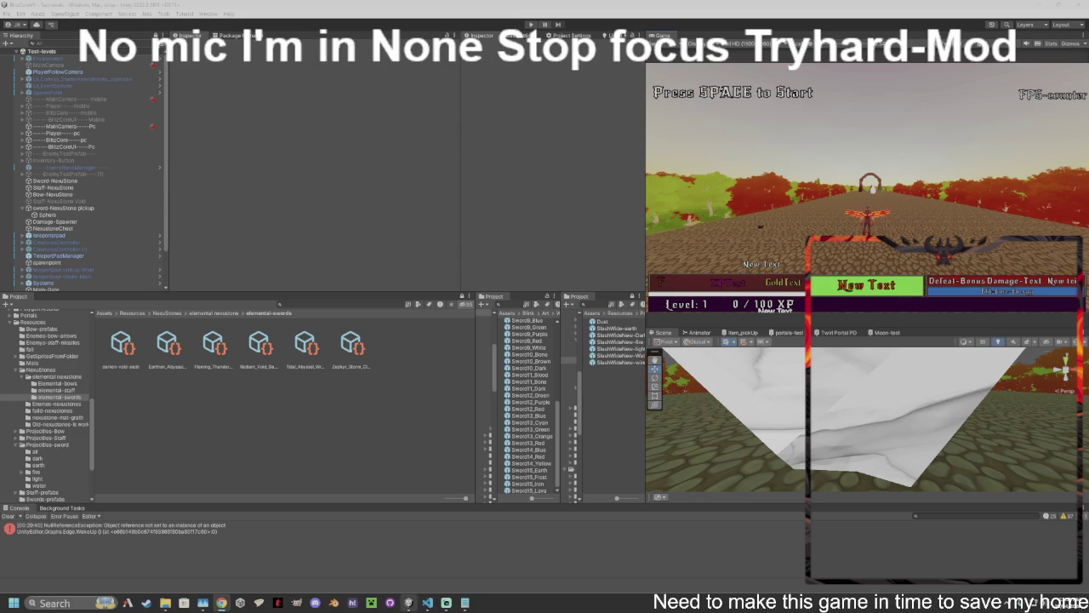
click(61, 140)
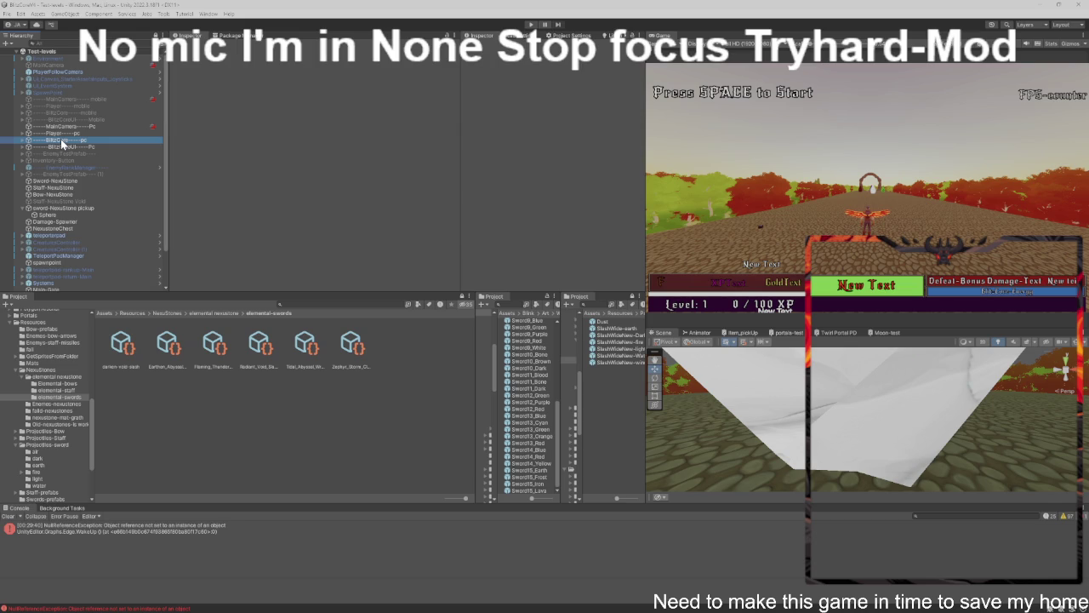
double_click(61, 142)
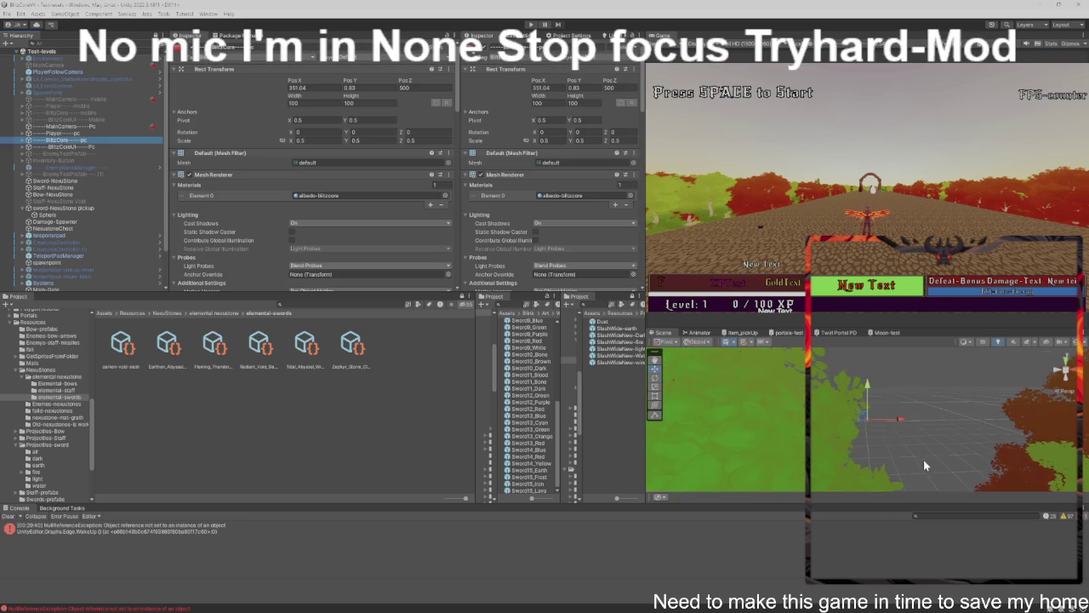
mouse_move(887, 439)
mouse_down()
mouse_move(855, 454)
mouse_move(925, 446)
mouse_up()
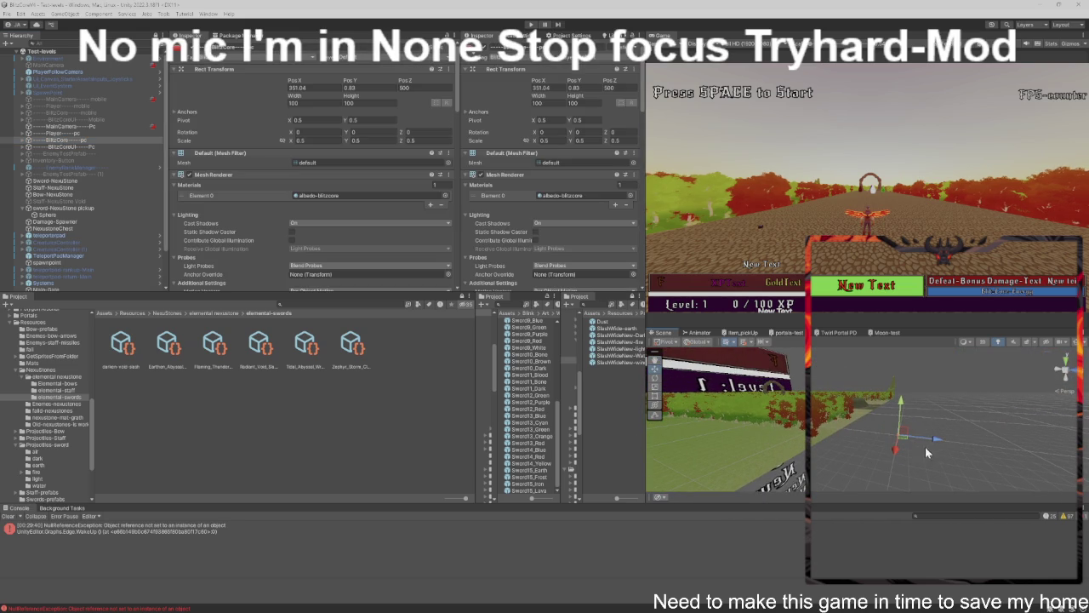
mouse_move(727, 424)
mouse_down()
mouse_move(660, 423)
mouse_move(689, 457)
mouse_move(796, 457)
mouse_move(857, 434)
mouse_move(879, 448)
mouse_up()
Set BlitzCore's scale to 5 on X, Y and Z, then reframe it.
click(299, 141)
text(5)
click(357, 142)
text(5)
click(446, 141)
text(5)
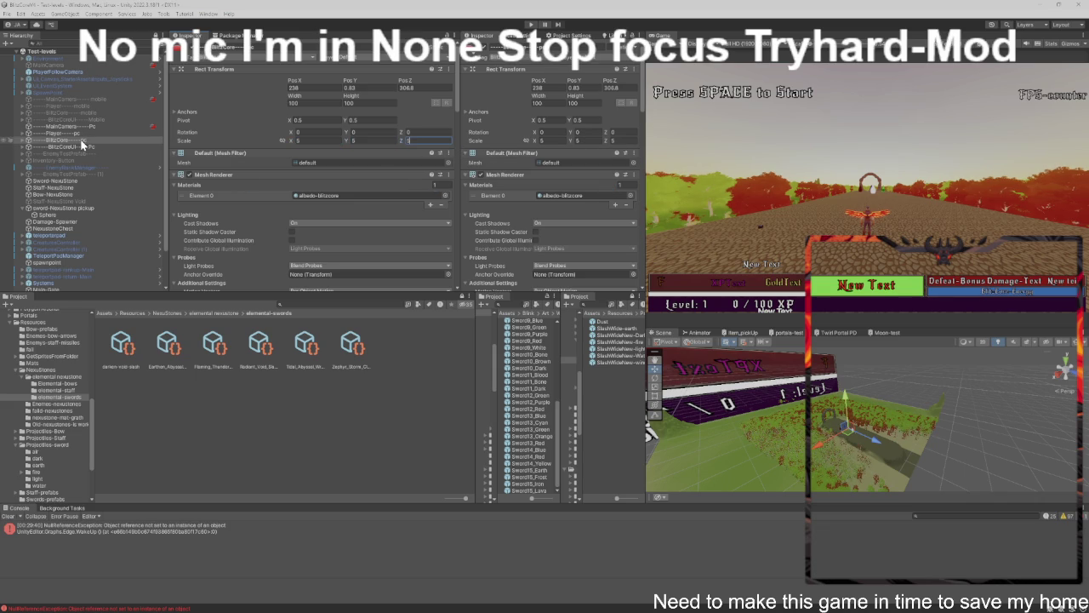
click(57, 153)
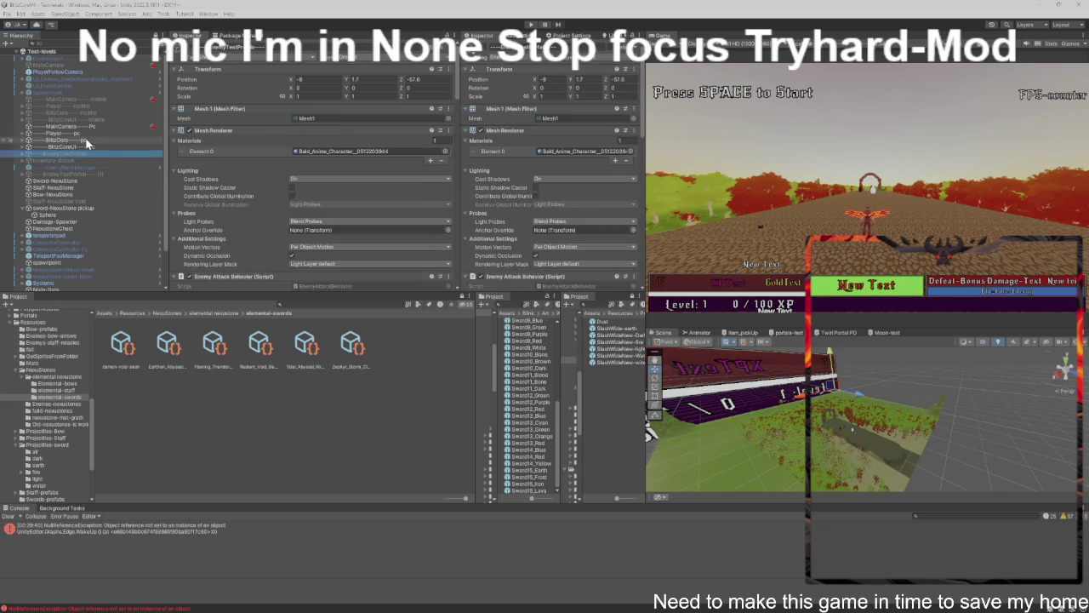
double_click(85, 139)
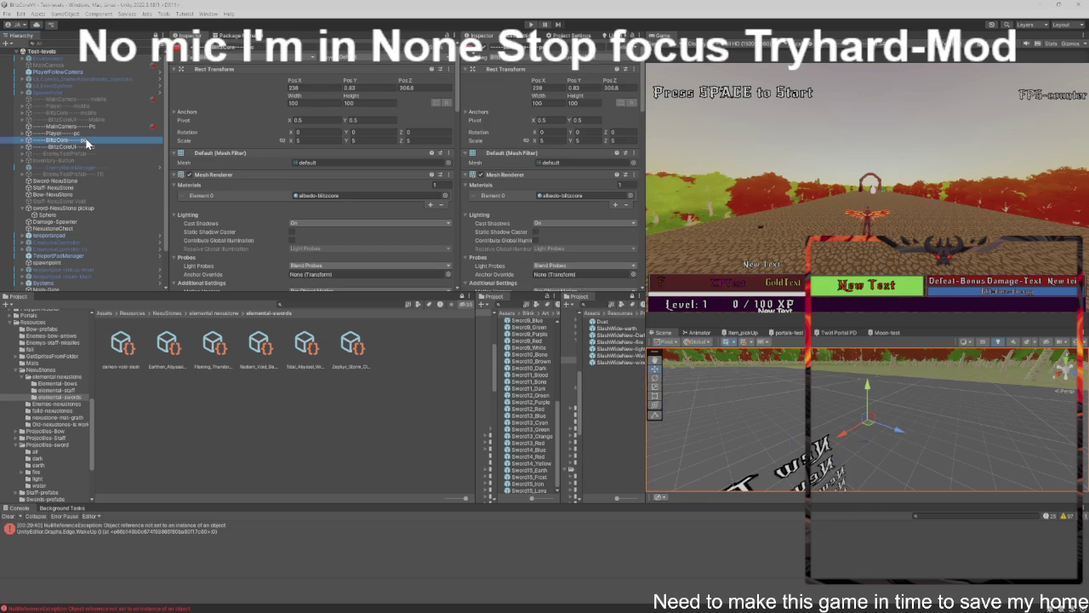
Drag the BlitzCore cube along X to about 261.33, beside the gems and white rock.
scroll(848, 413, down, 8)
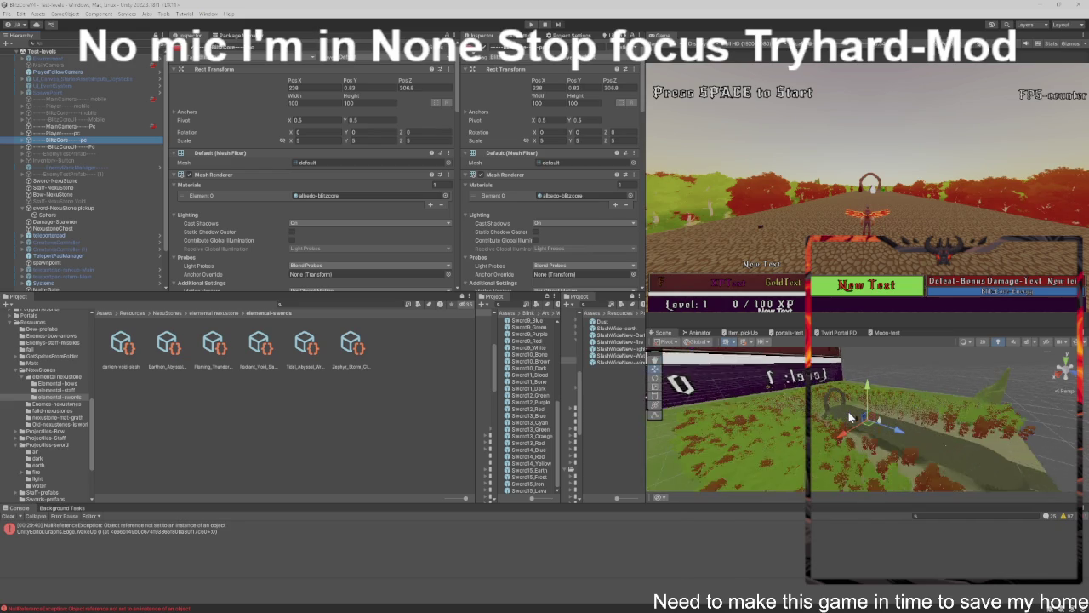
scroll(849, 417, up, 10)
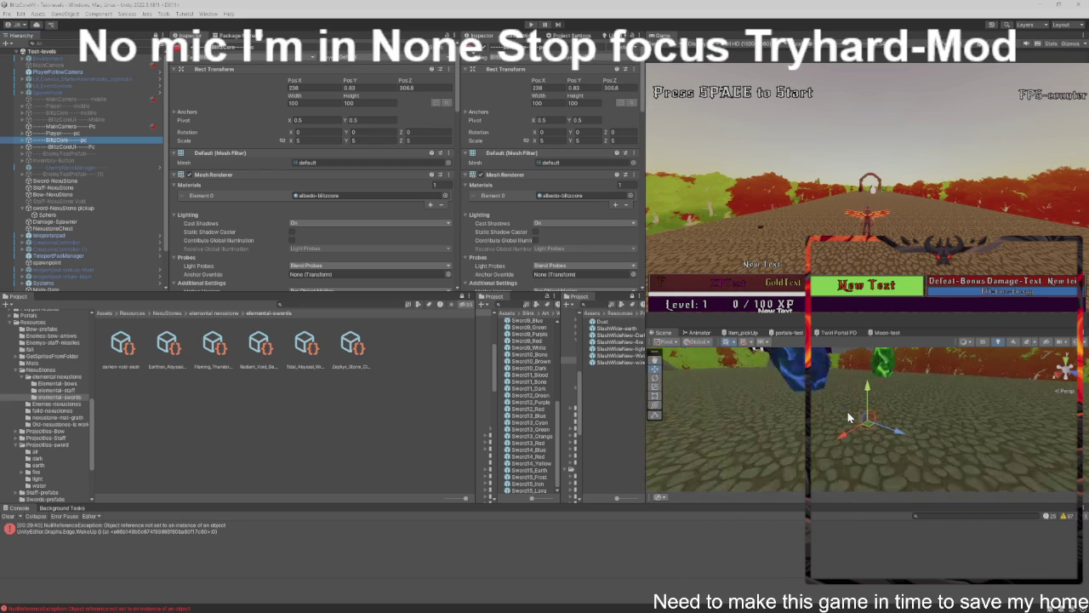
scroll(848, 417, up, 3)
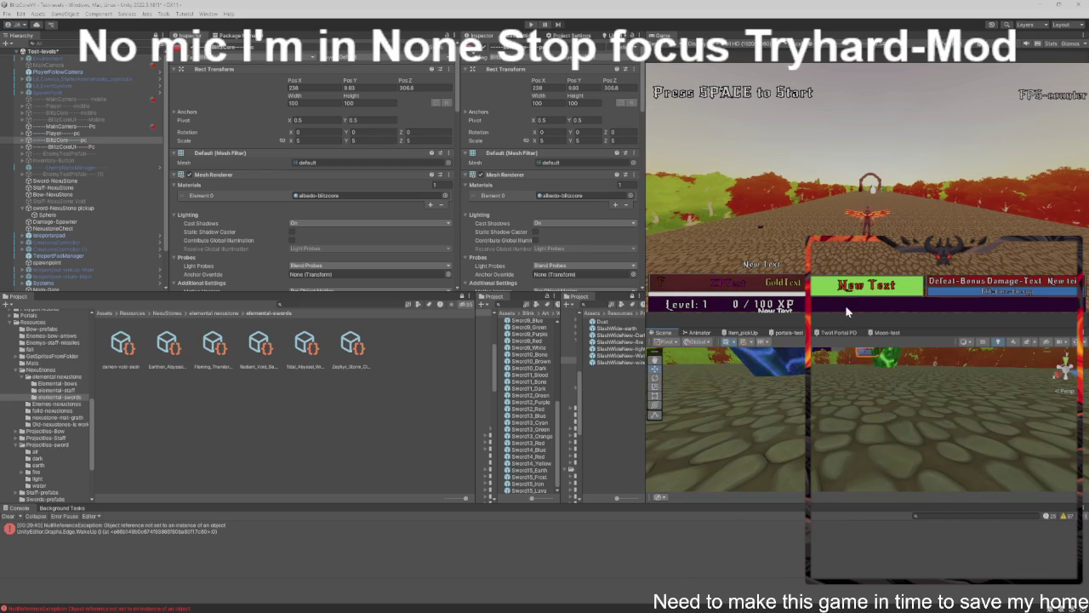
drag(873, 382, 925, 411)
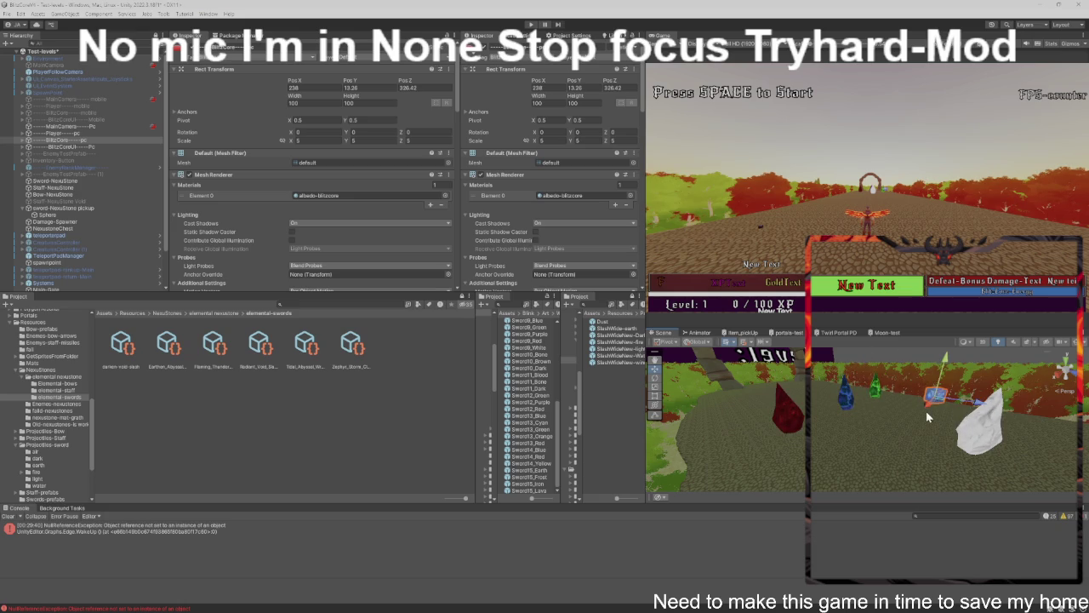
drag(929, 406, 850, 455)
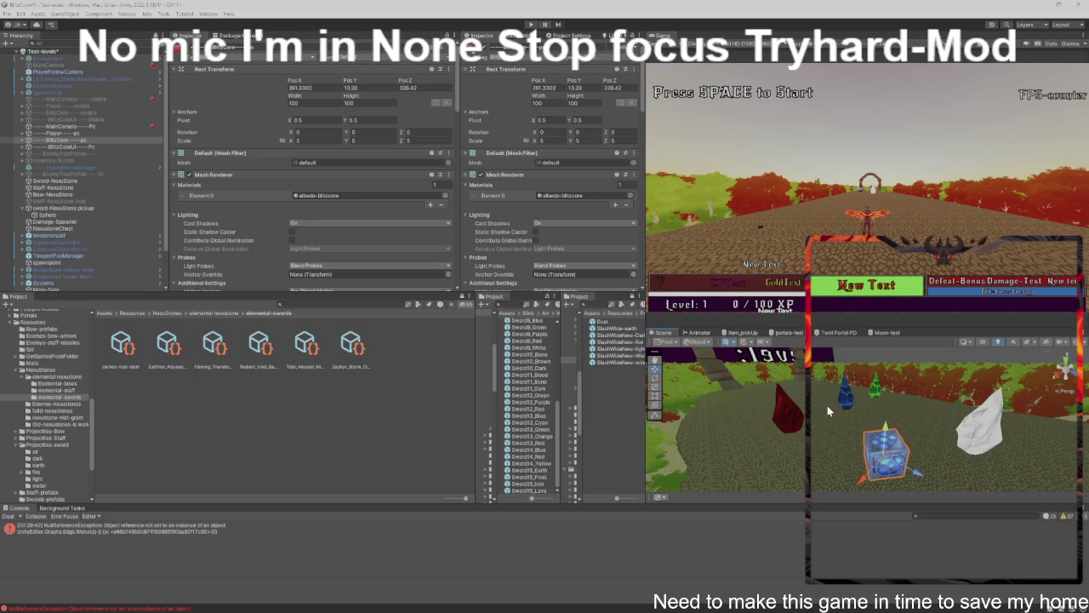
scroll(826, 404, down, 2)
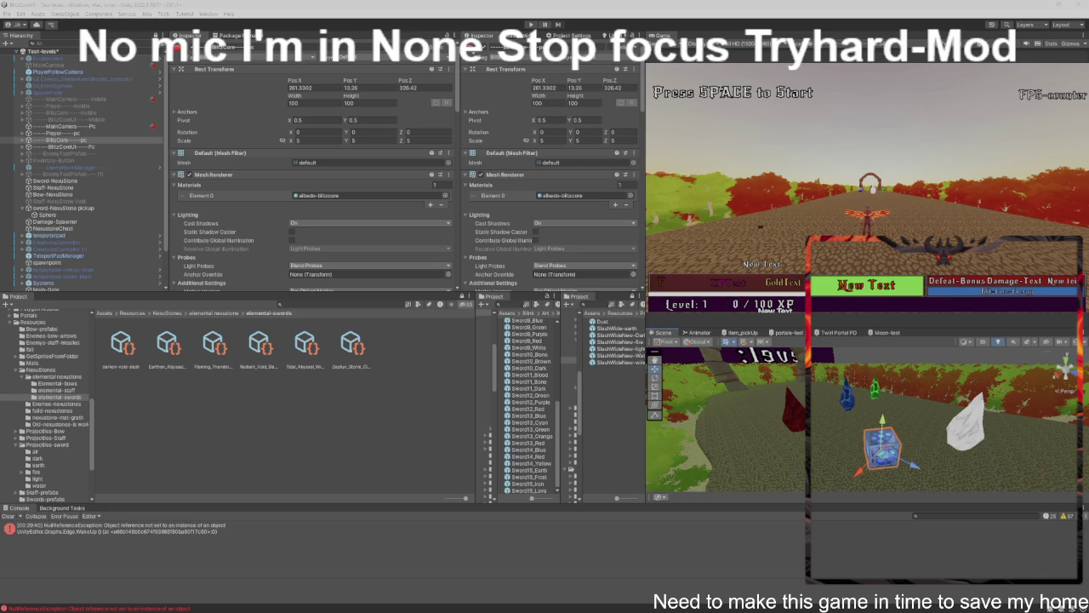
Go to the Assets root and collapse the BlitzCoreV4-script and Resources folders.
click(108, 314)
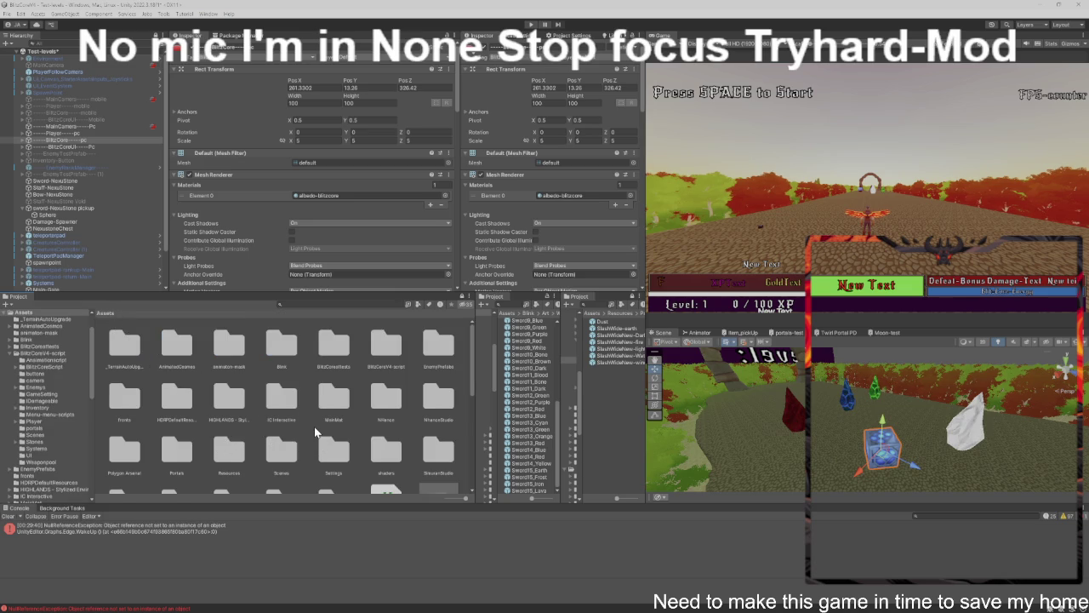
scroll(313, 426, down, 1)
scroll(314, 430, down, 1)
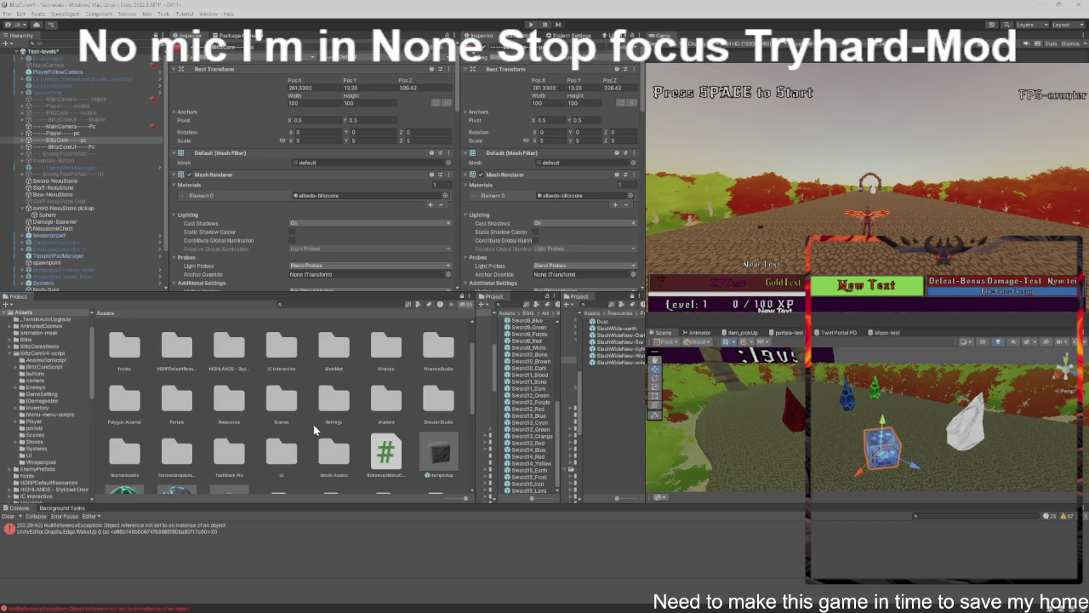
scroll(314, 430, up, 1)
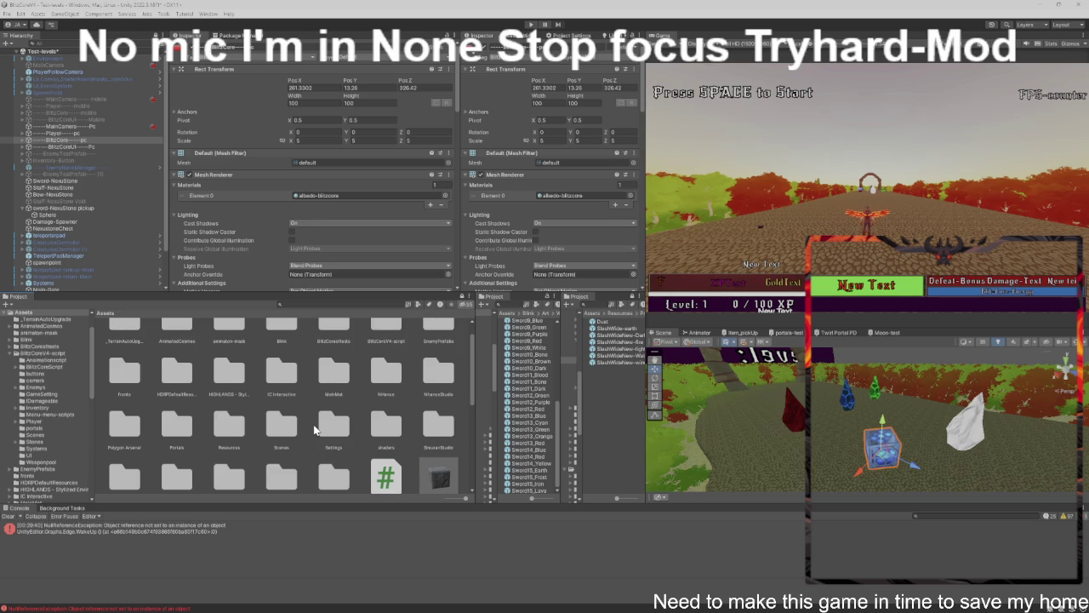
scroll(314, 430, up, 1)
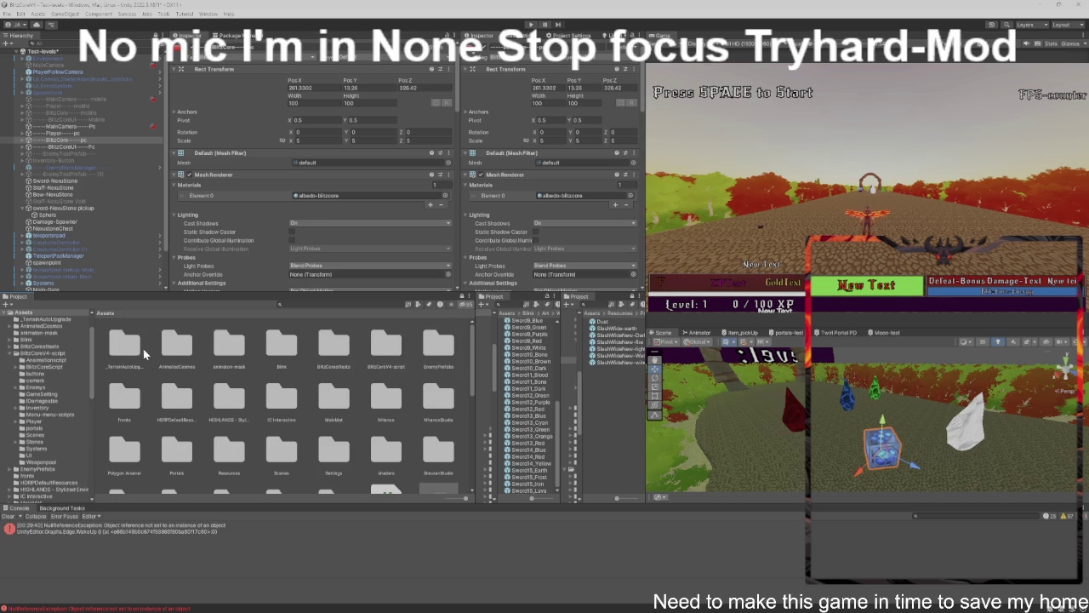
scroll(77, 379, up, 2)
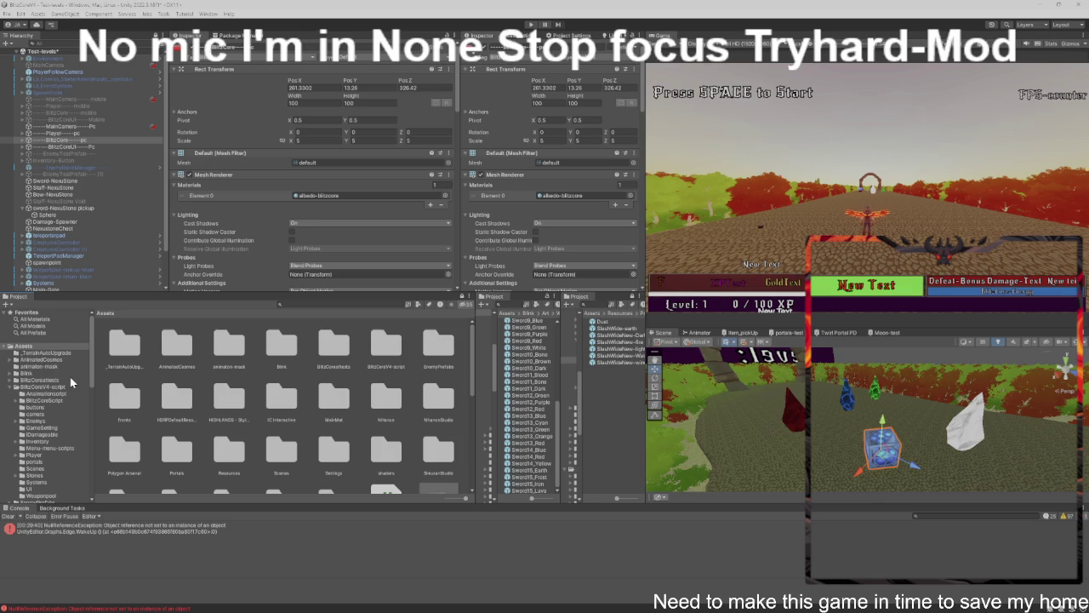
click(14, 386)
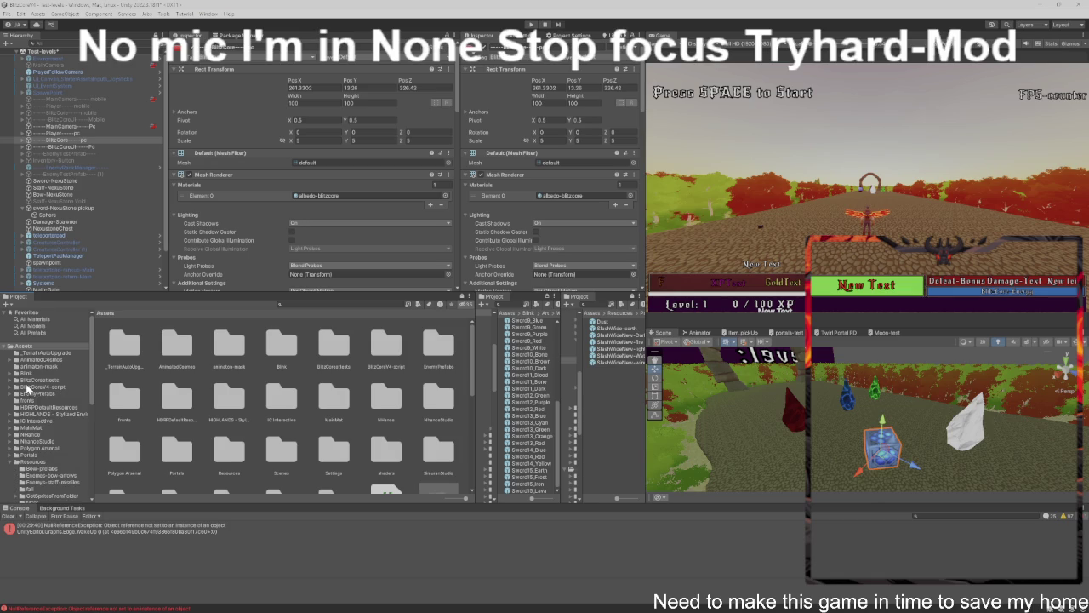
click(11, 462)
scroll(60, 453, down, 2)
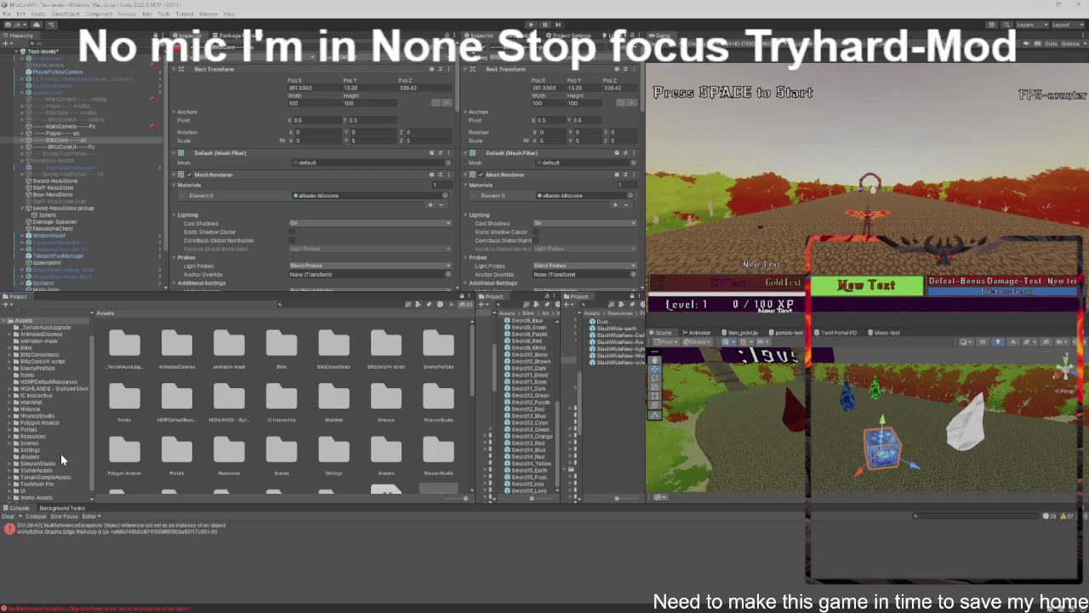
scroll(55, 432, down, 1)
scroll(54, 432, up, 2)
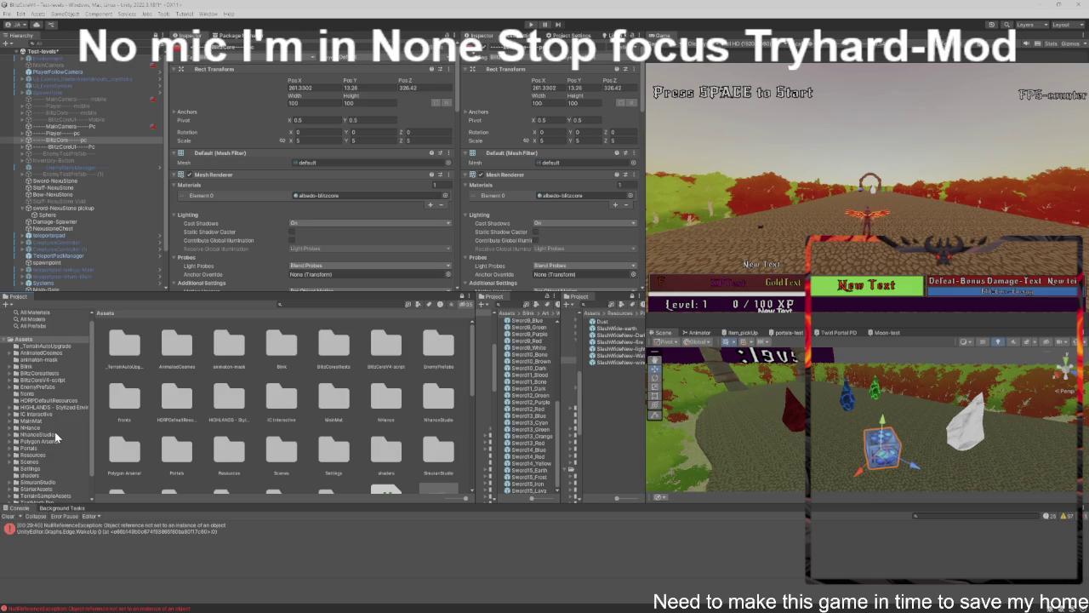
scroll(45, 409, up, 1)
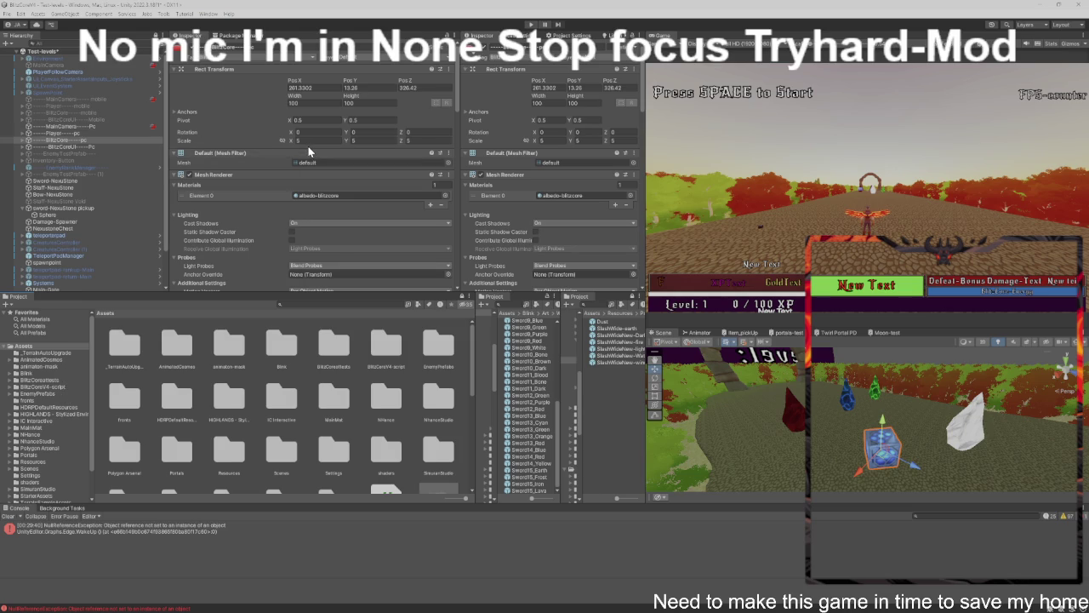
scroll(305, 152, down, 5)
scroll(331, 176, down, 4)
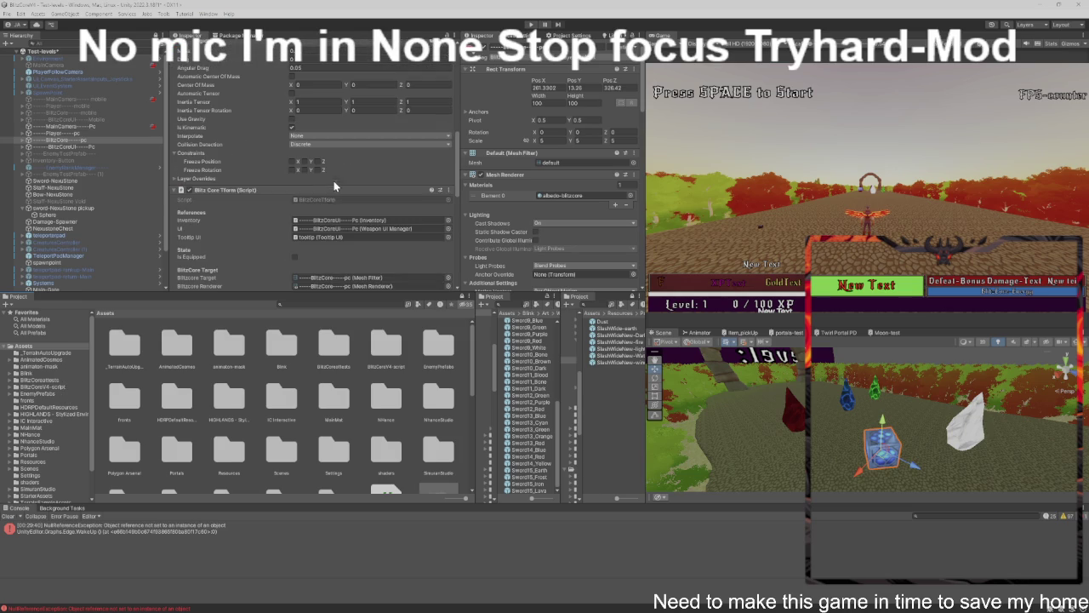
Locate the BlitzCoreTherm script and show its parent BlitzCoreV4-script folder.
click(338, 201)
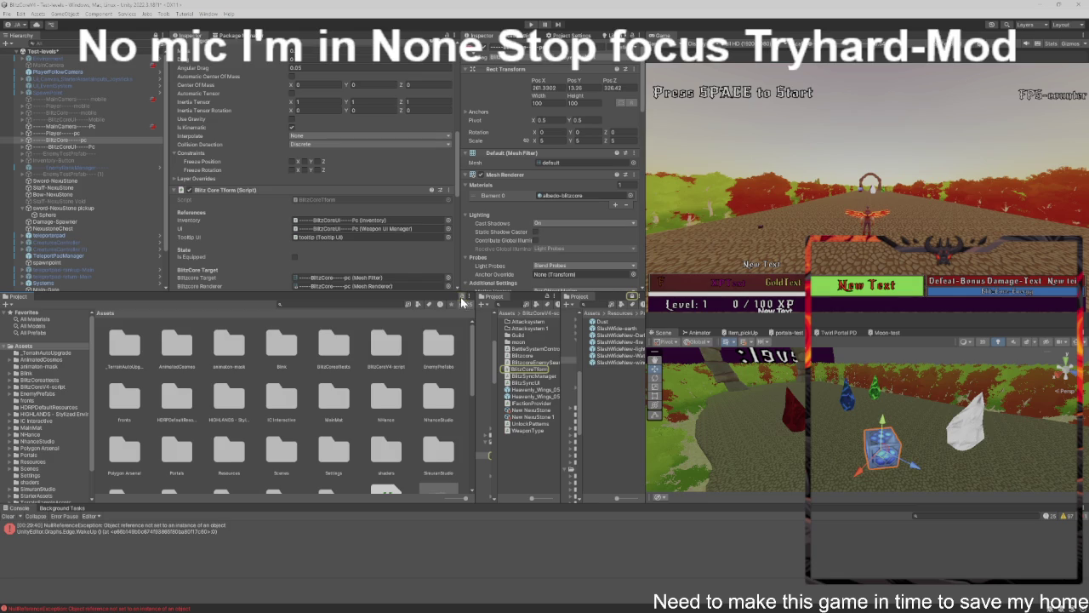
click(316, 203)
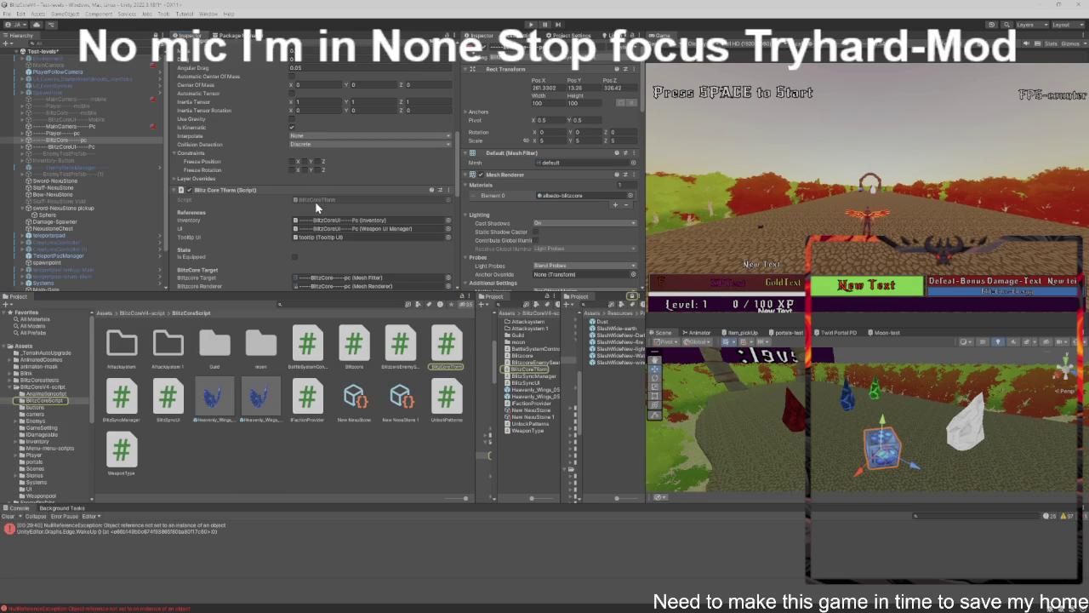
click(146, 313)
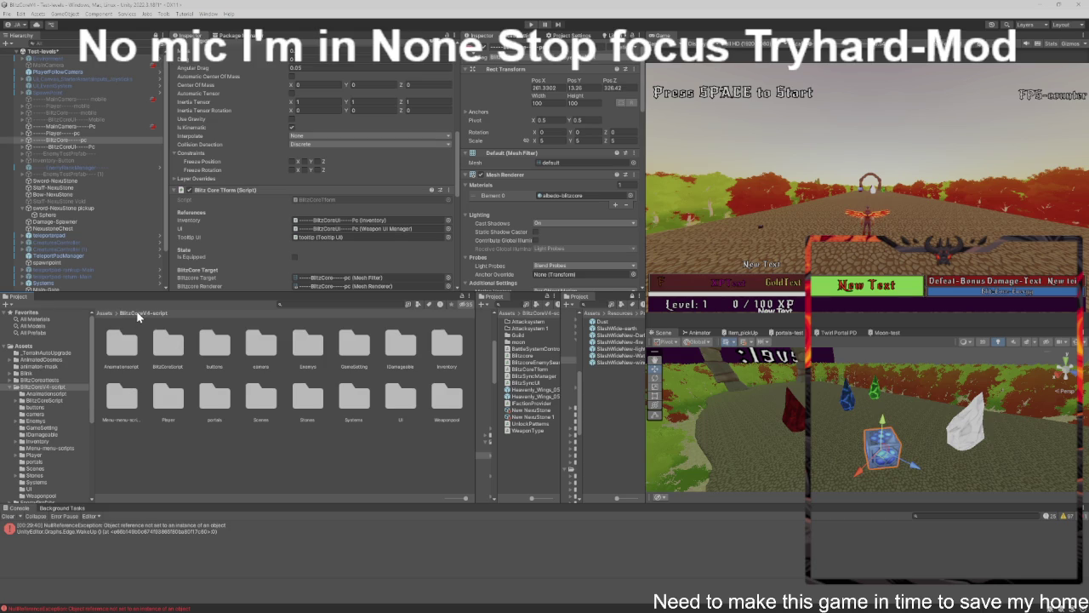
Inside the BlitzCorescript folder, add a new C# script named BigCubeCutsceneTrigger.
double_click(160, 340)
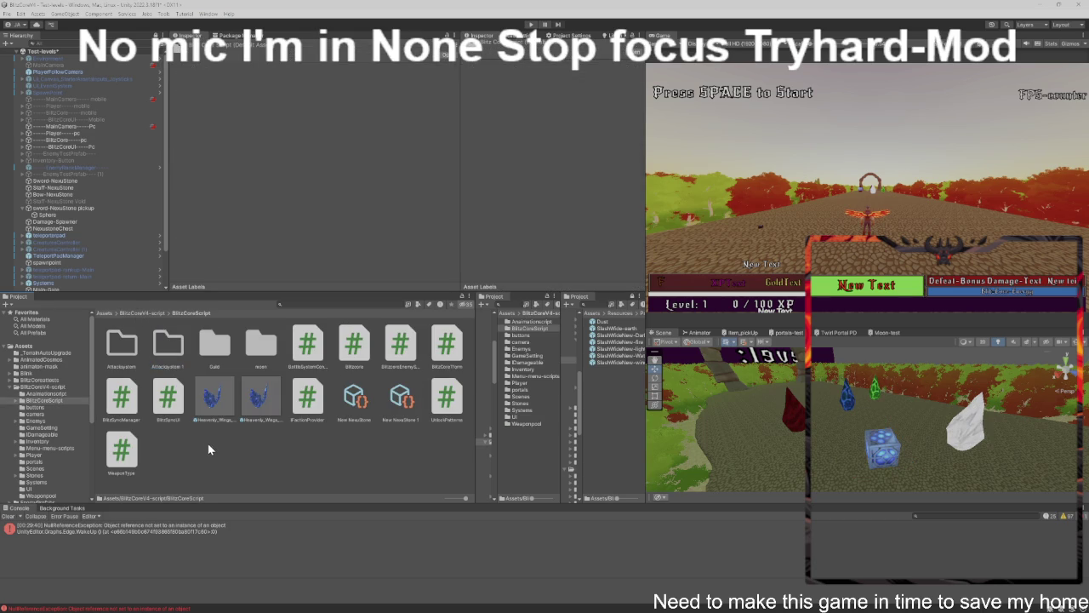
right_click(209, 444)
mouse_move(238, 195)
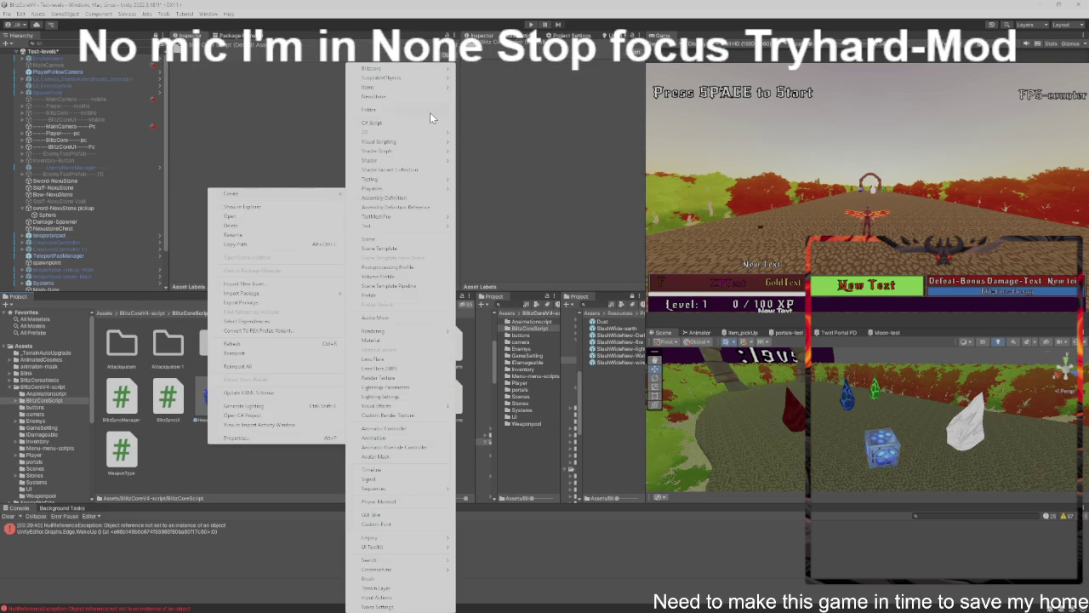
click(386, 124)
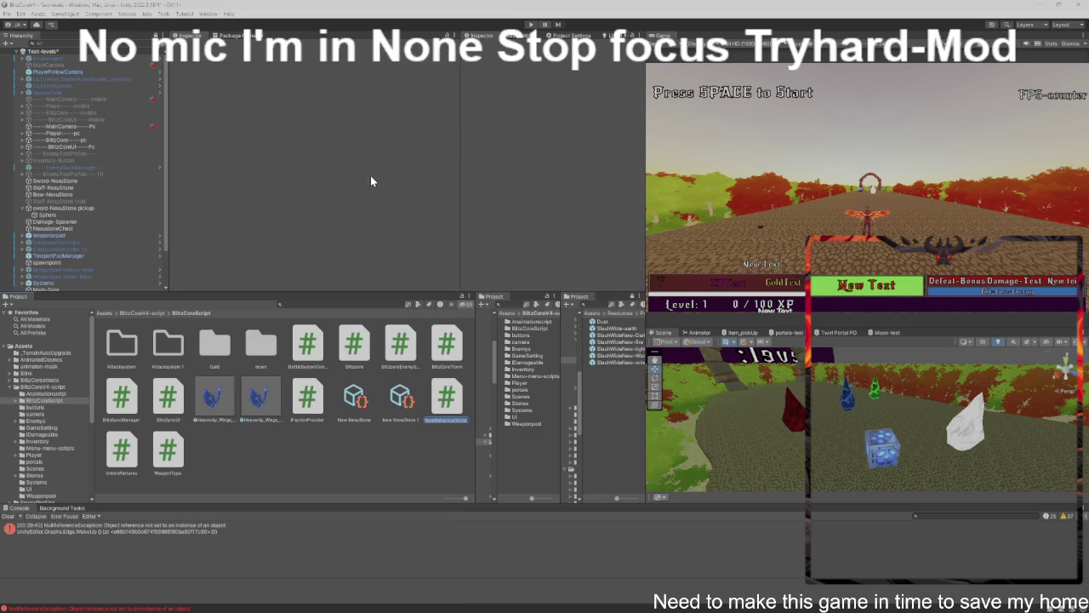
text(CubeCutsceneTrigger)
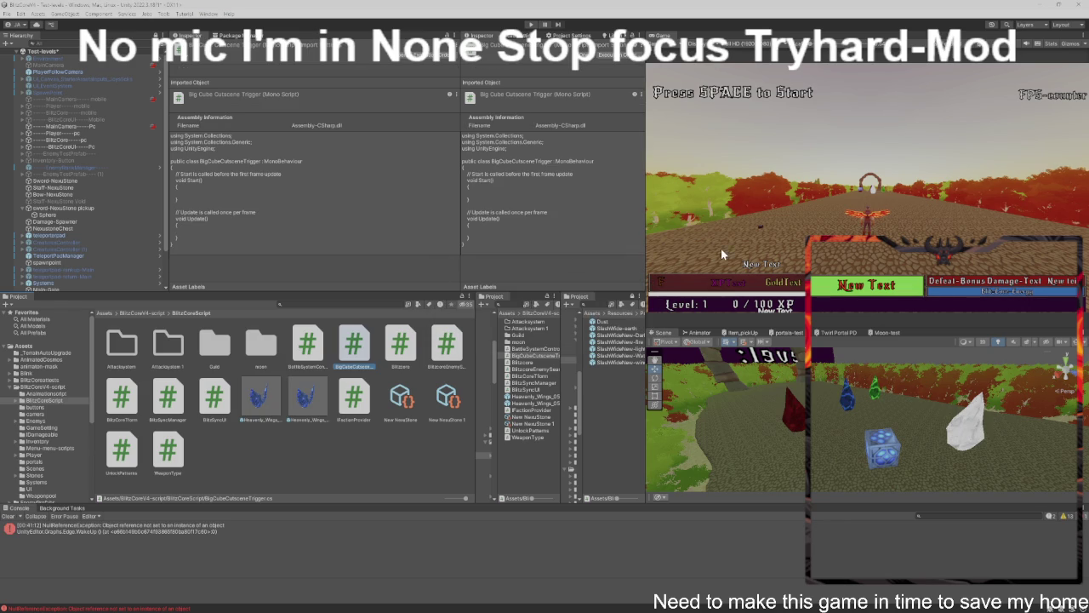
key(ctrl+p)
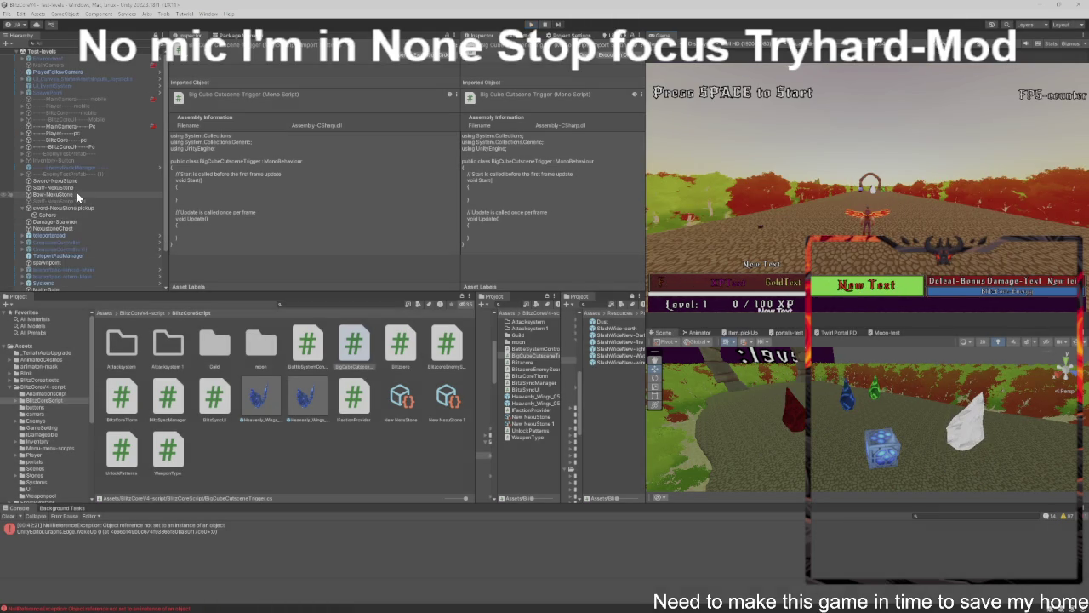
scroll(76, 192, down, 2)
Add the Big Cube Cutscene Trigger component to BlitzCore----pc.
click(74, 115)
double_click(74, 115)
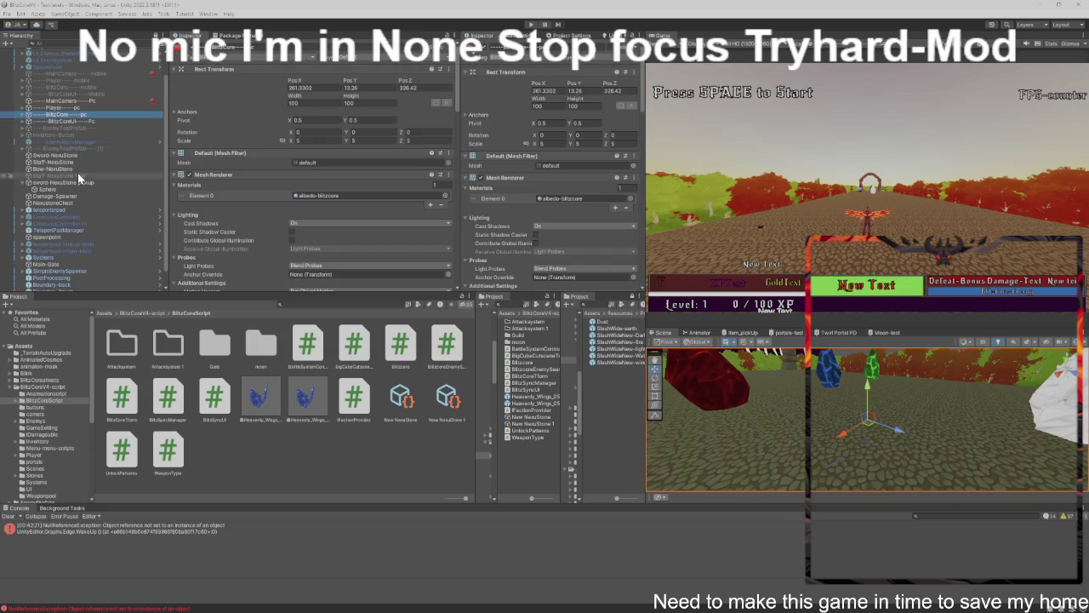
scroll(325, 255, down, 15)
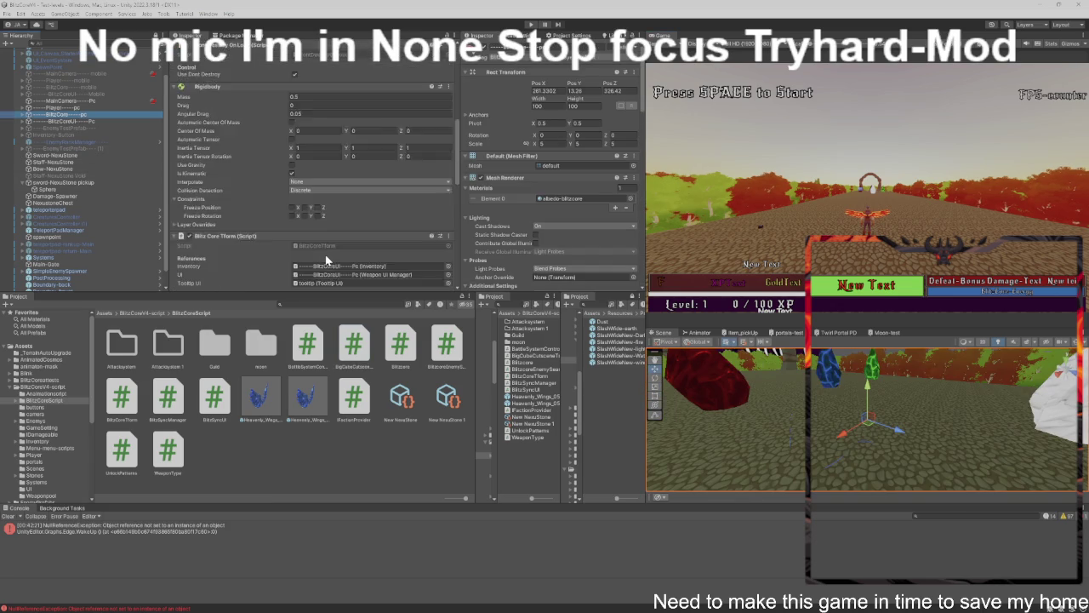
scroll(325, 260, down, 1)
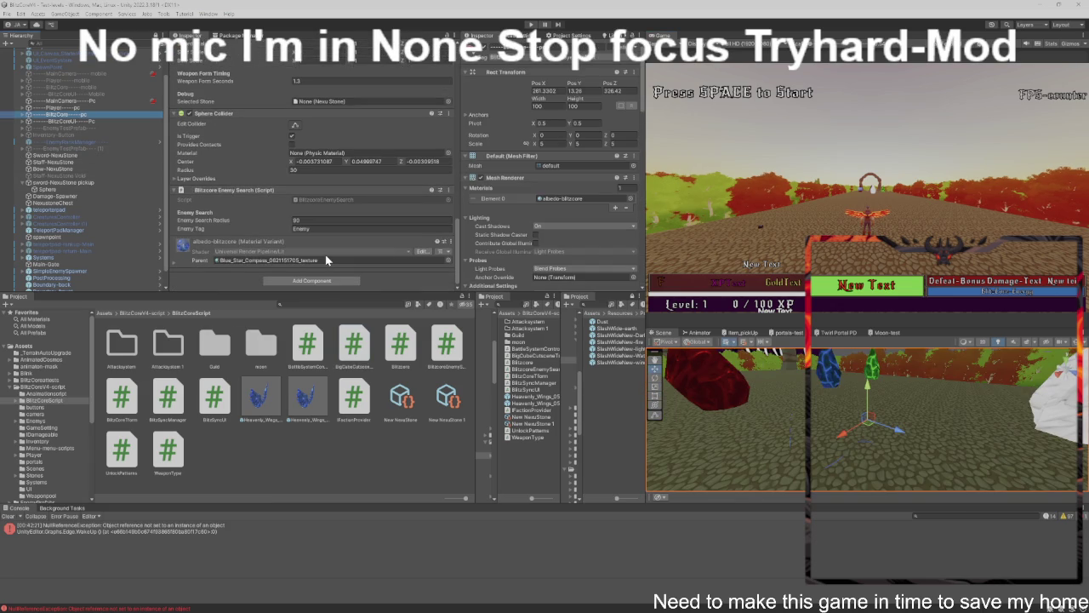
click(327, 280)
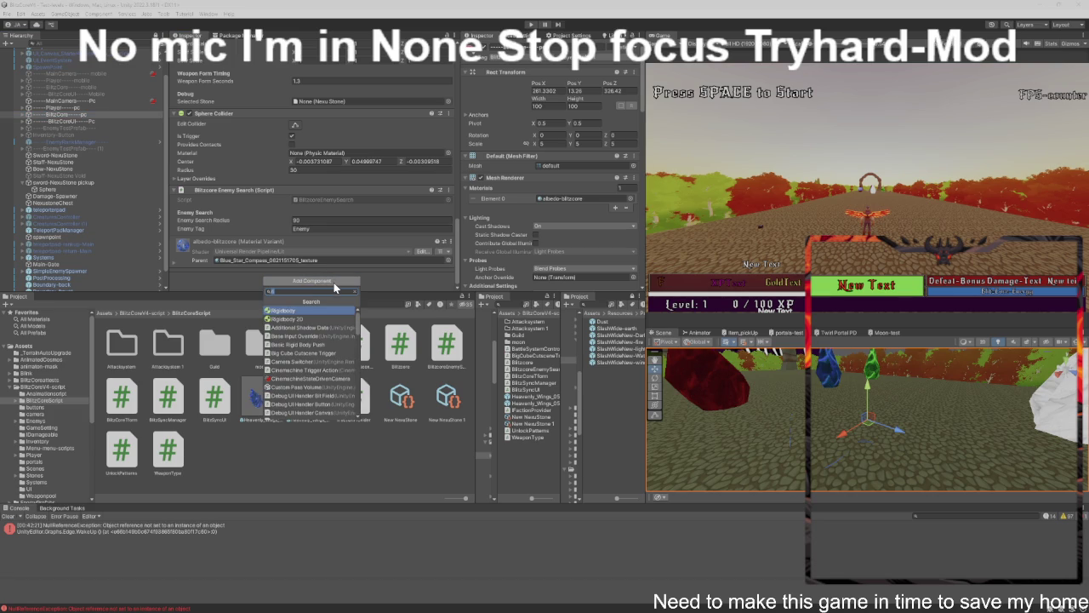
text(big)
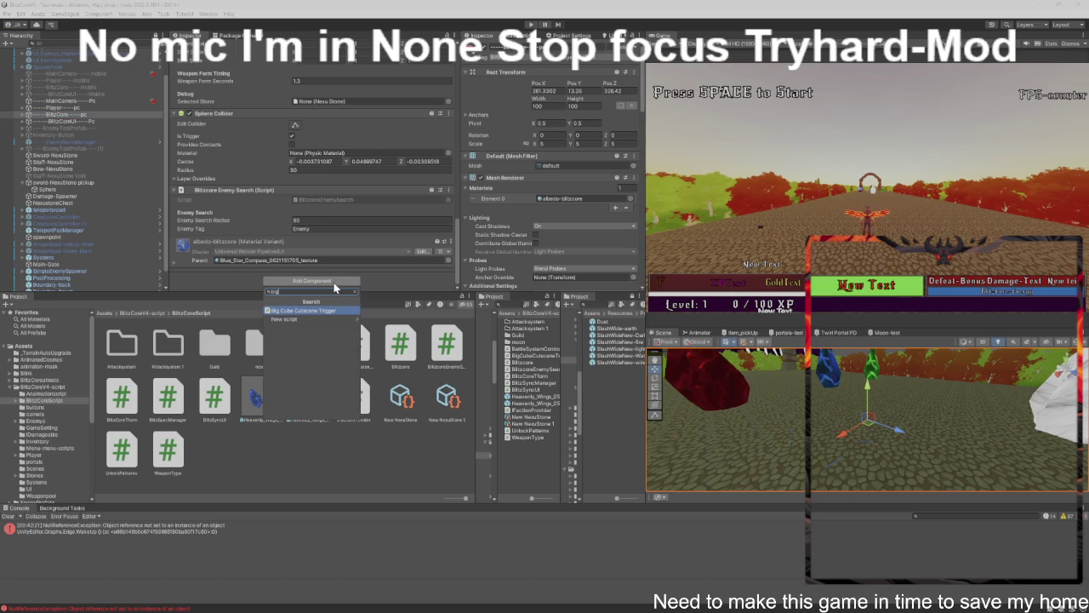
scroll(315, 251, down, 2)
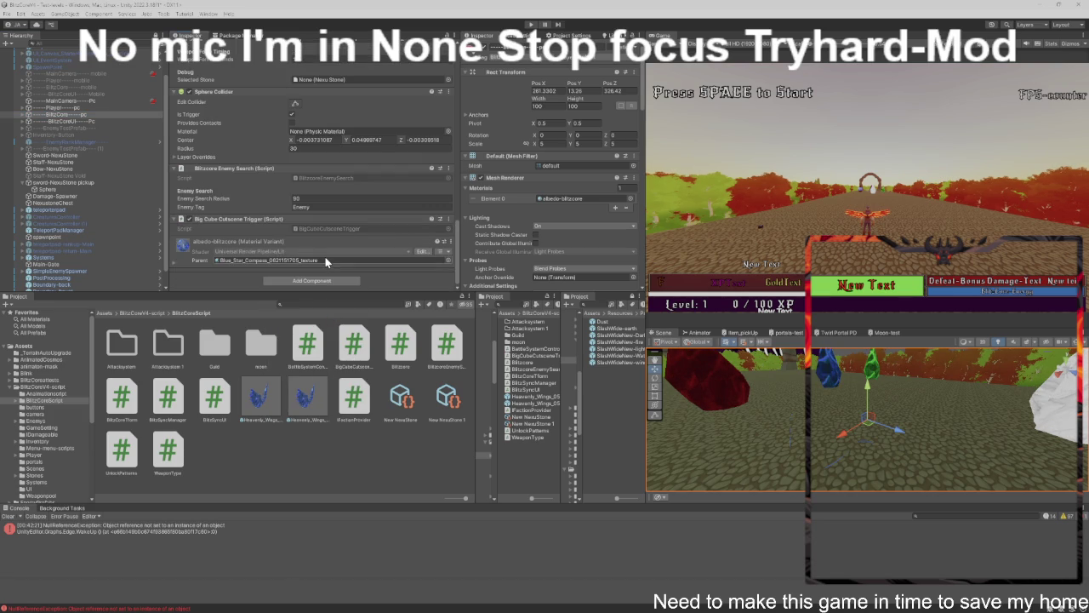
Open the trigger script in VS Code and replace its template with the full trigger code.
double_click(319, 226)
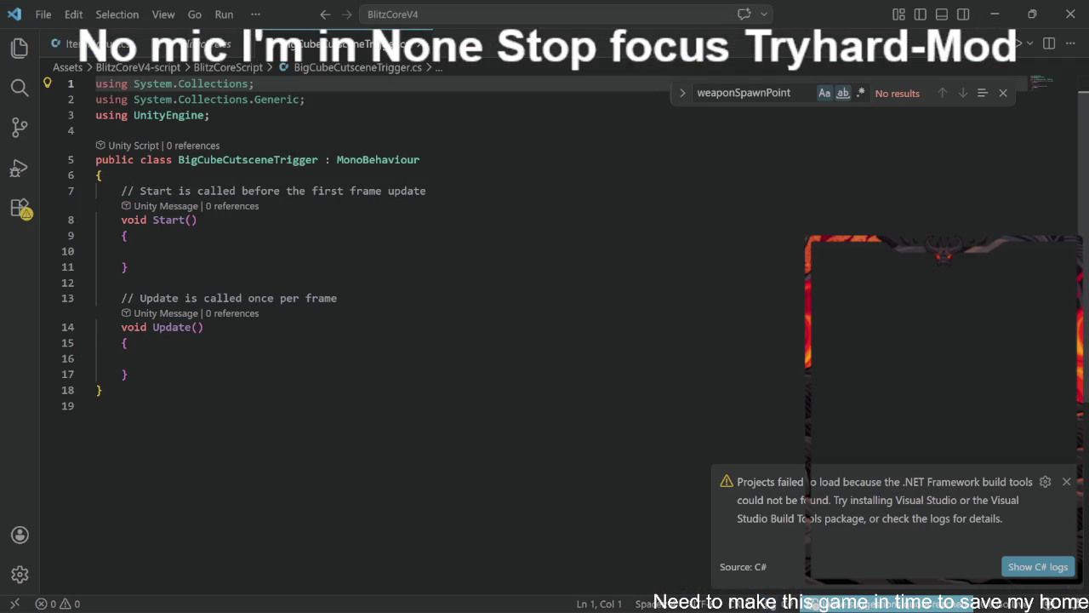
click(197, 219)
key(ctrl+a)
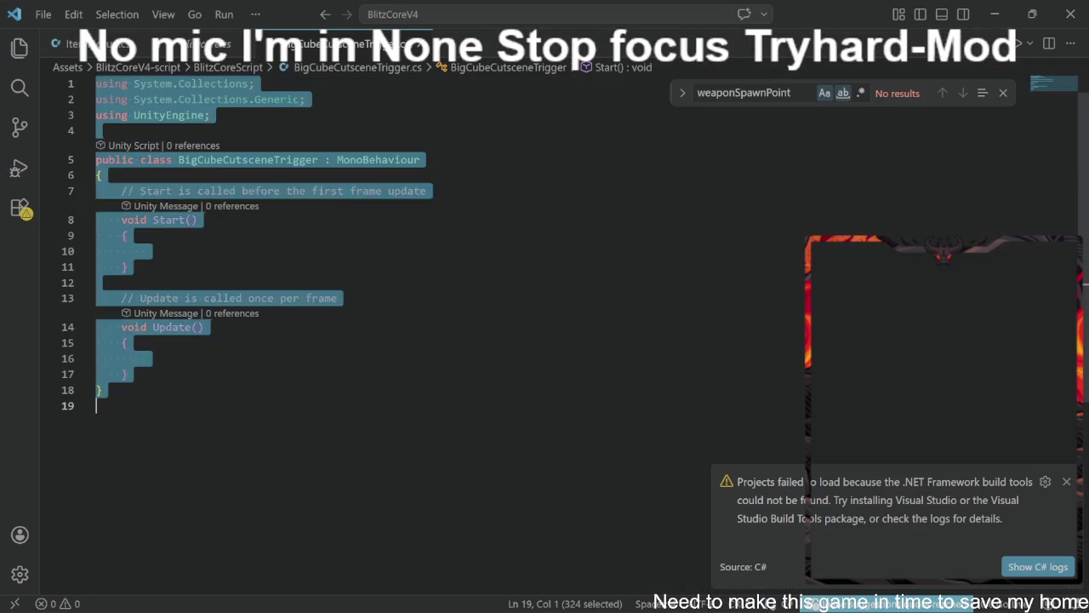
key(ctrl+v)
key(alt+Tab)
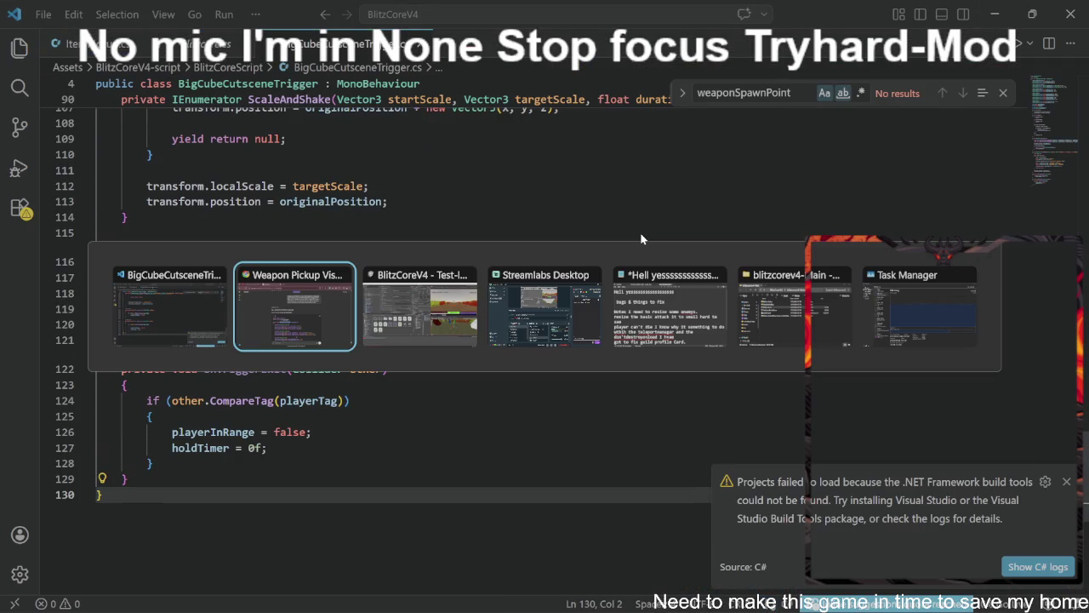
Switch back to Unity so the updated BigCubeCutsceneTrigger script recompiles.
key(alt+Tab)
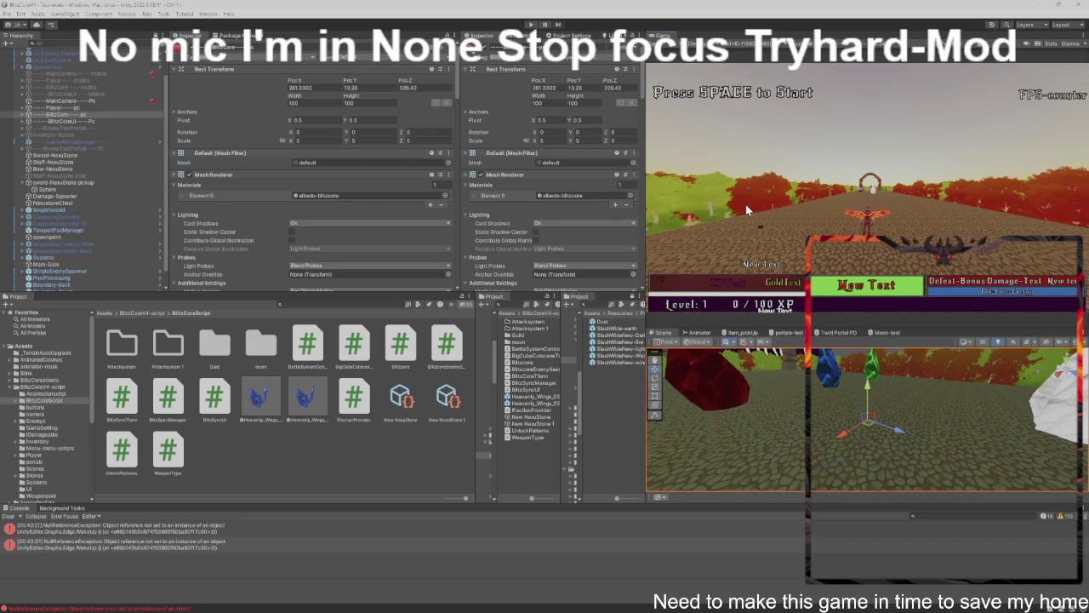
key(ctrl+p)
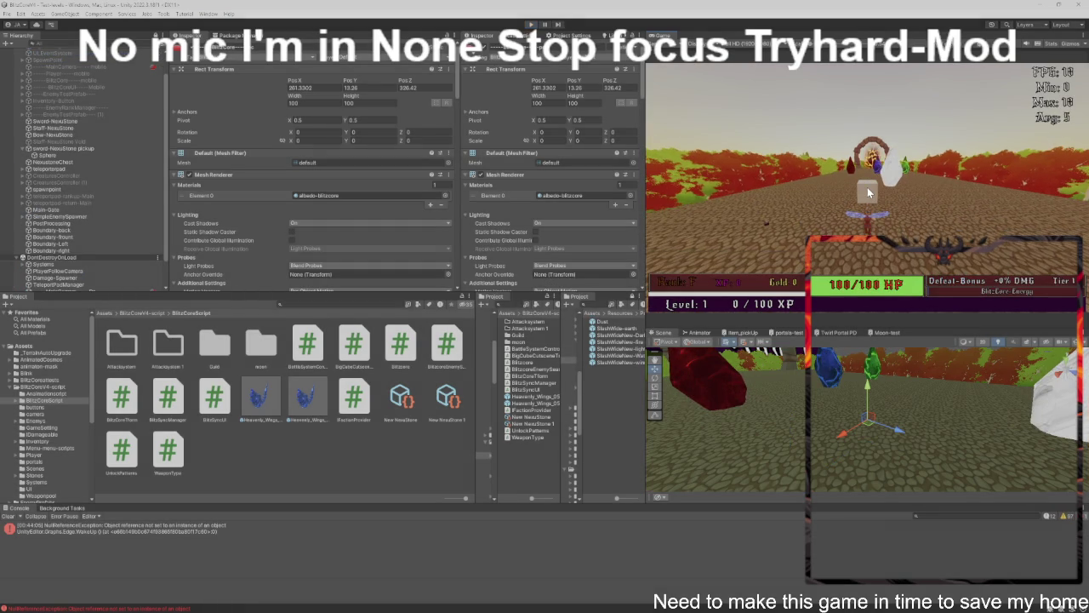
key(ctrl+p)
Scale the BlitzCore cube to 15 on X, Y and Z and lower its Y position to 12.78.
double_click(70, 120)
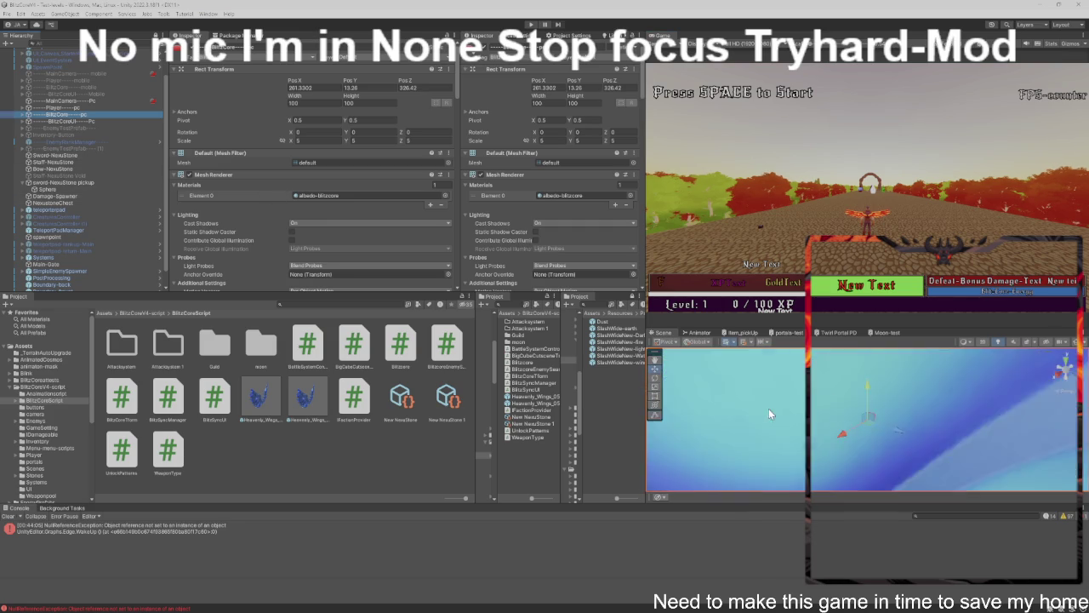
scroll(776, 409, down, 5)
mouse_move(738, 403)
mouse_down()
mouse_move(667, 406)
mouse_move(725, 370)
mouse_up()
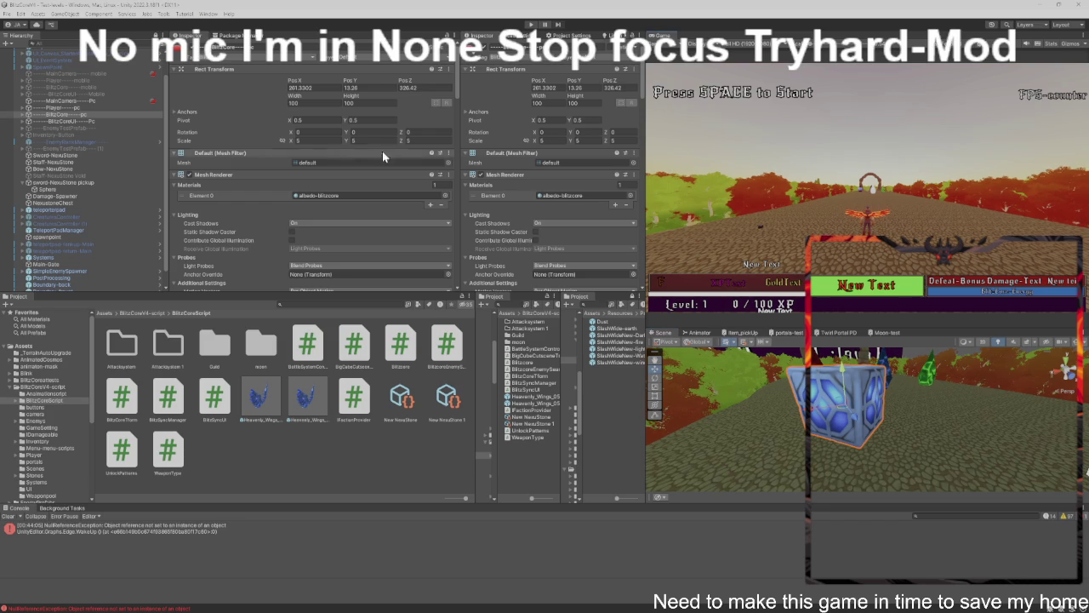
click(298, 140)
text(15)
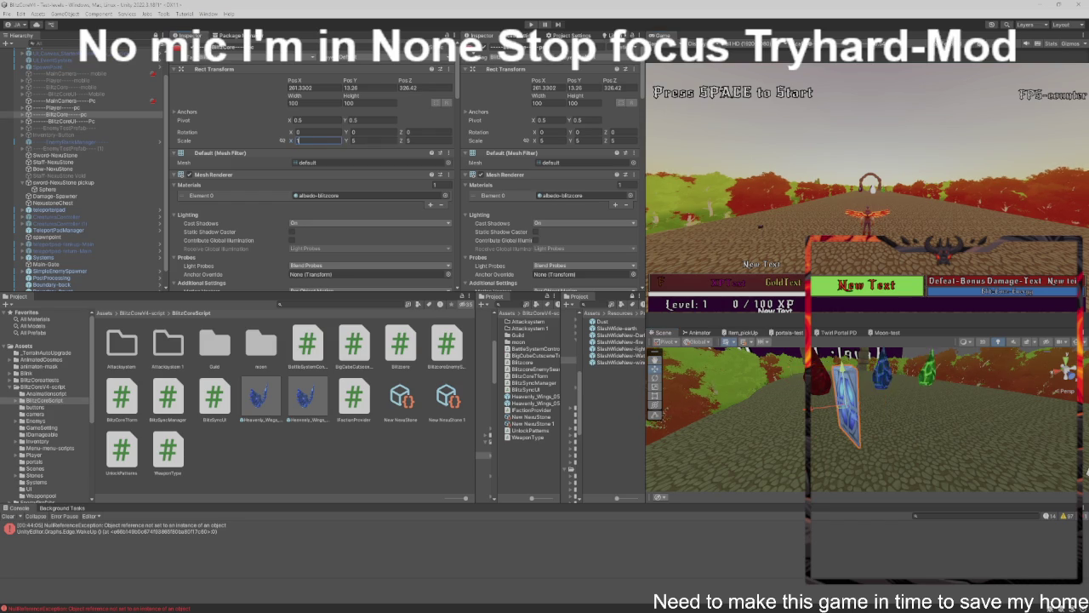
key(Tab)
text(15)
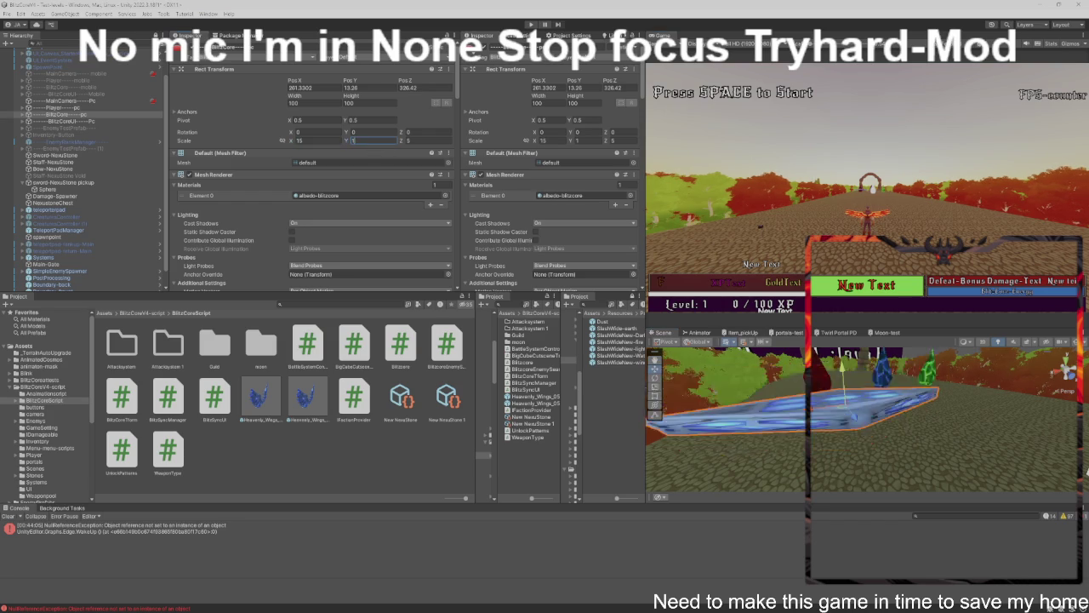
key(Tab)
text(15)
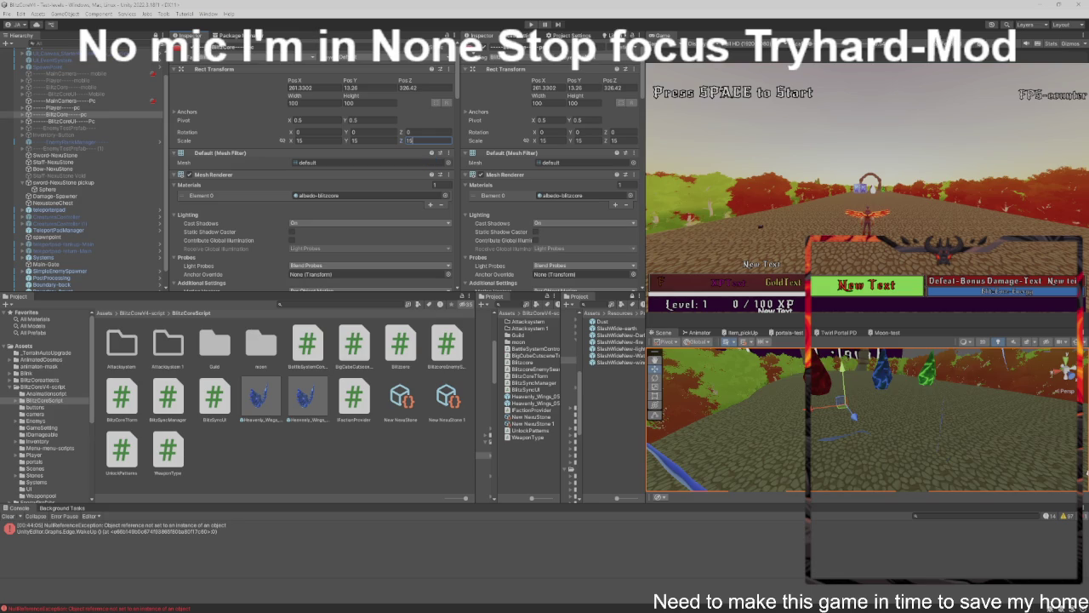
text(f)
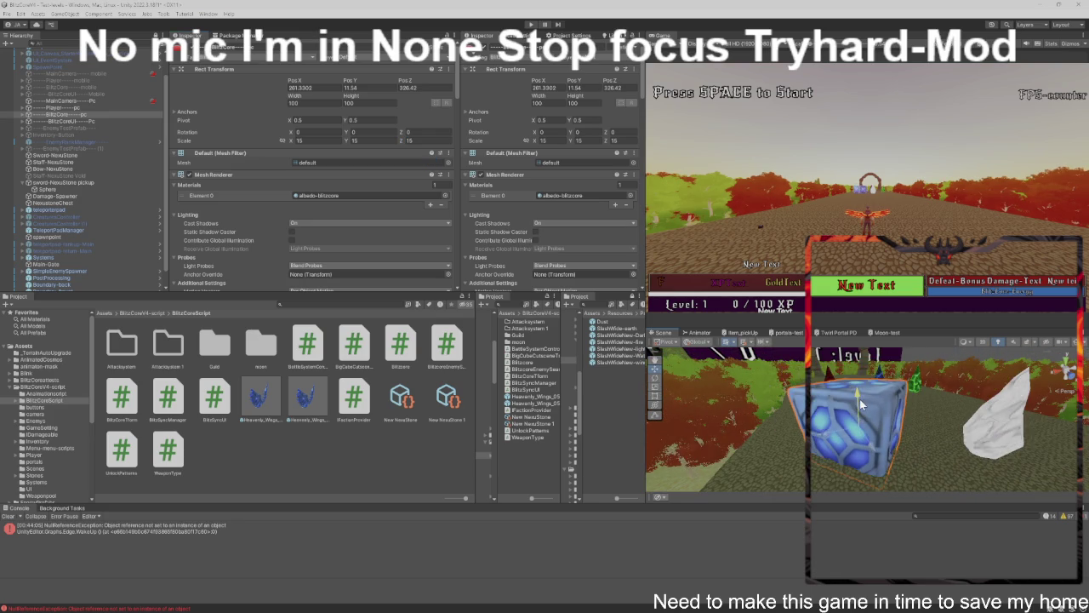
drag(860, 387, 865, 394)
scroll(338, 241, down, 6)
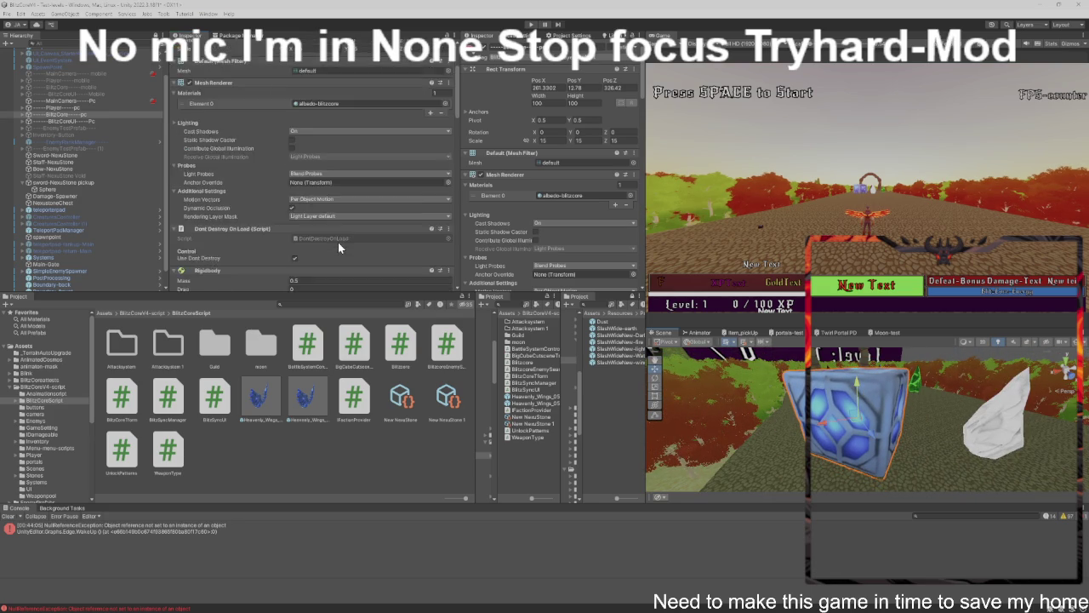
scroll(338, 241, down, 10)
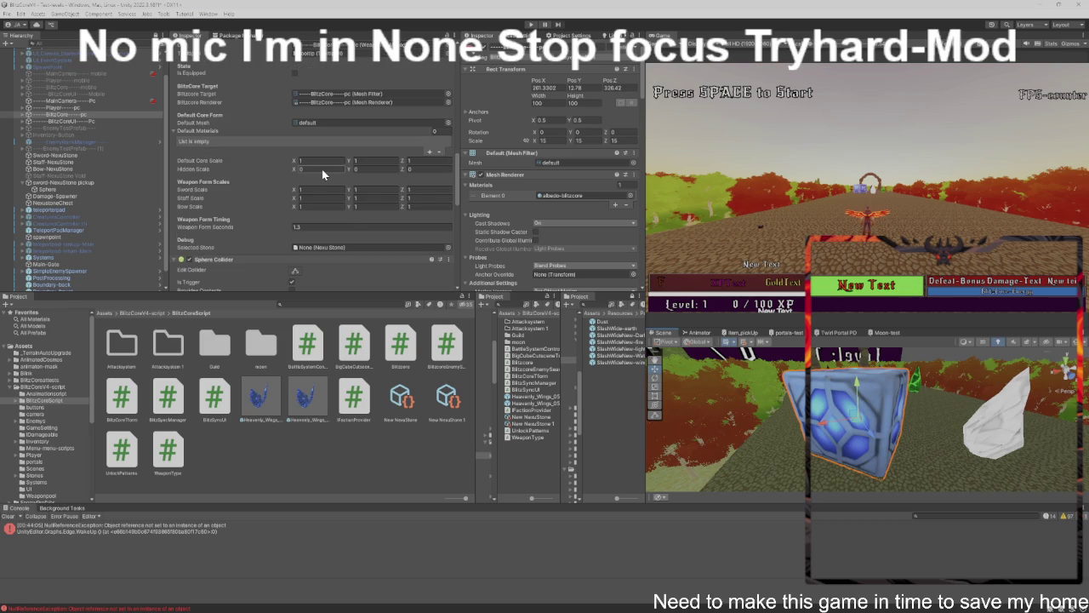
scroll(322, 174, down, 10)
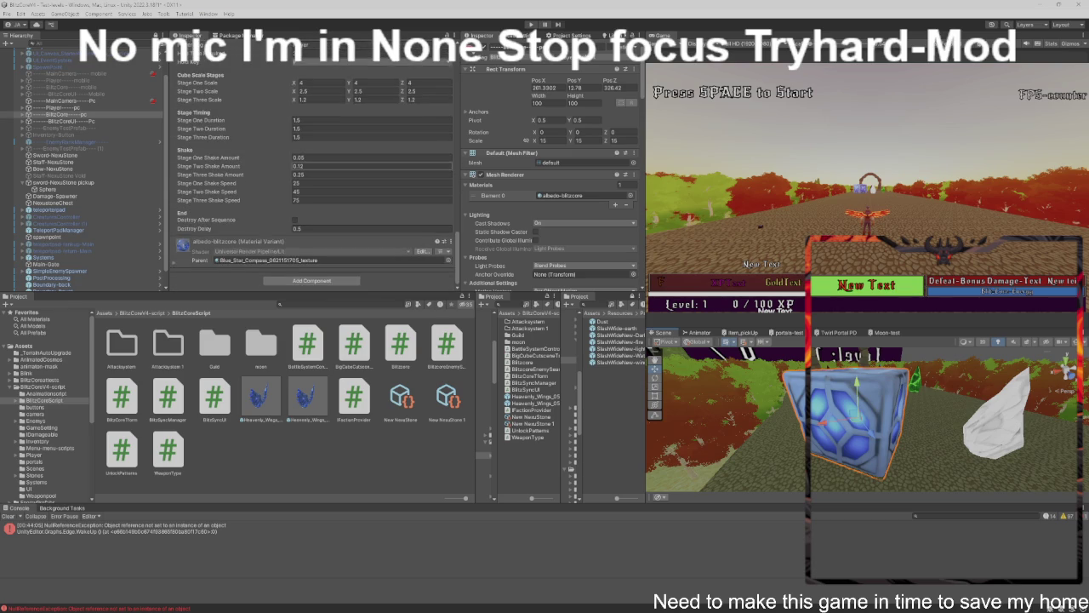
scroll(324, 176, up, 3)
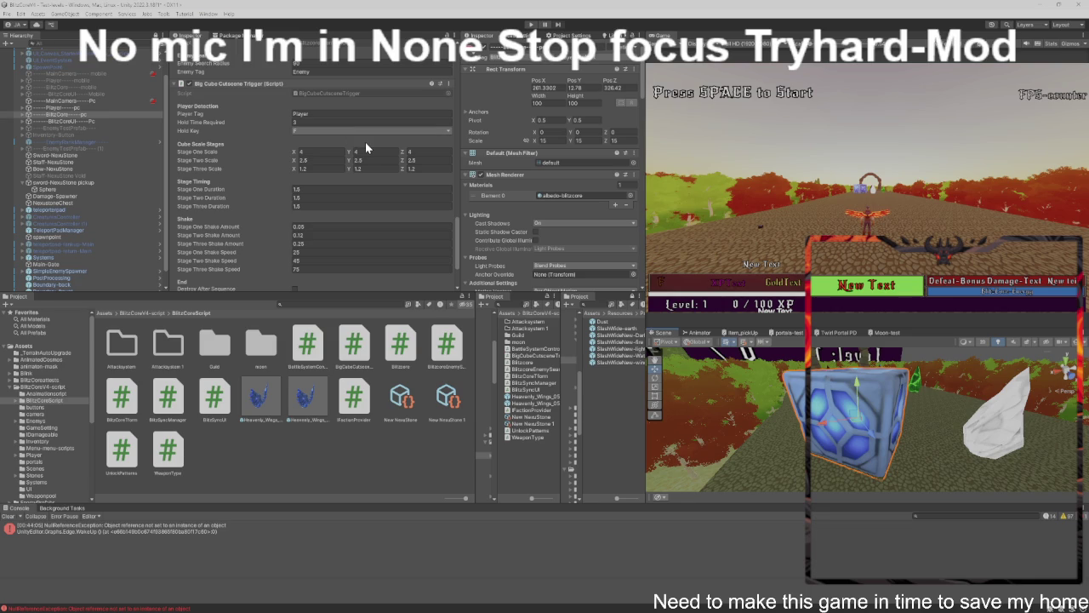
scroll(361, 149, down, 1)
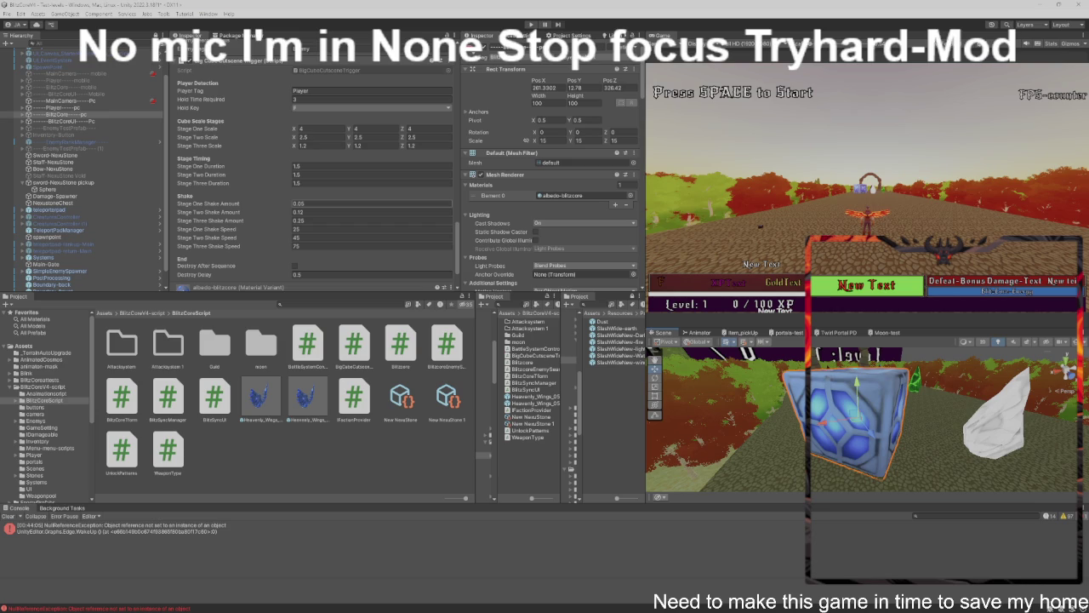
Duplicate BlitzCore pc with Ctrl+D, creating 'BlitzCore pc (1)'.
click(23, 115)
click(24, 116)
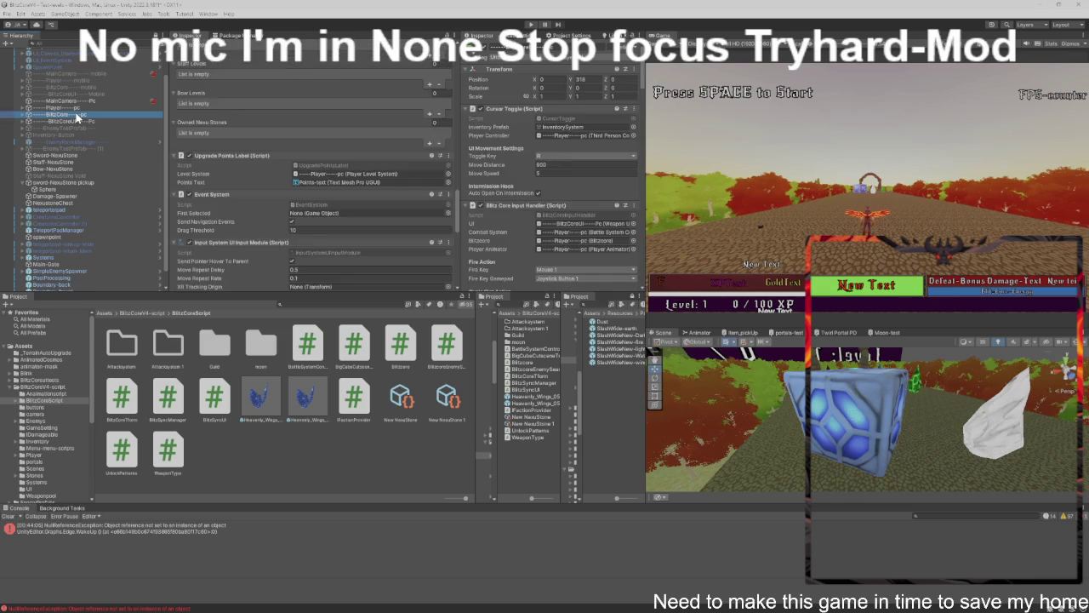
key(ctrl+d)
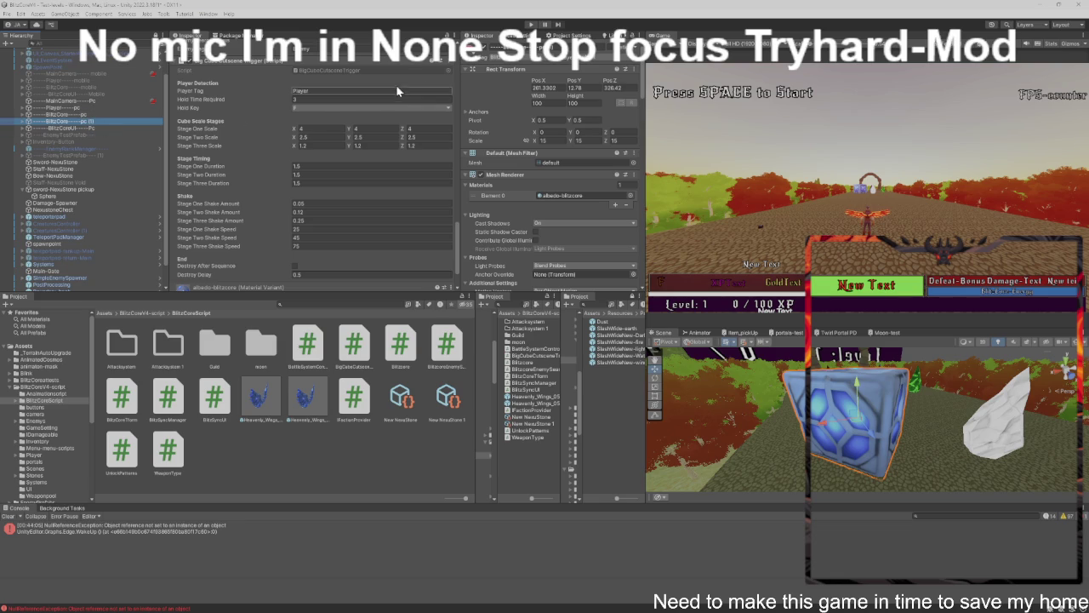
scroll(428, 105, up, 4)
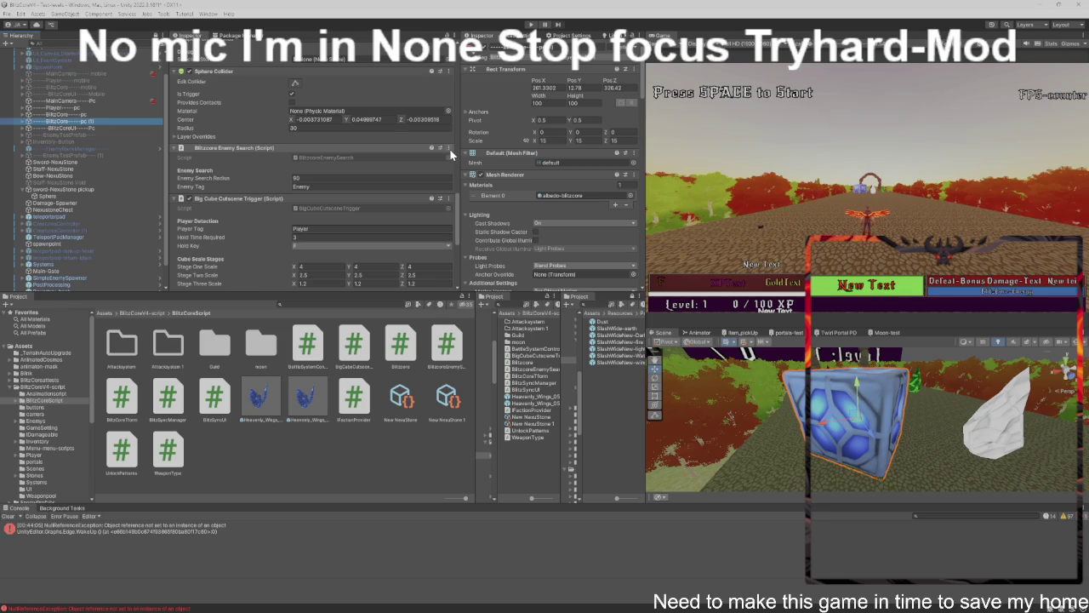
Remove the Blitzcore Enemy Search component from BlitzCore.
click(451, 154)
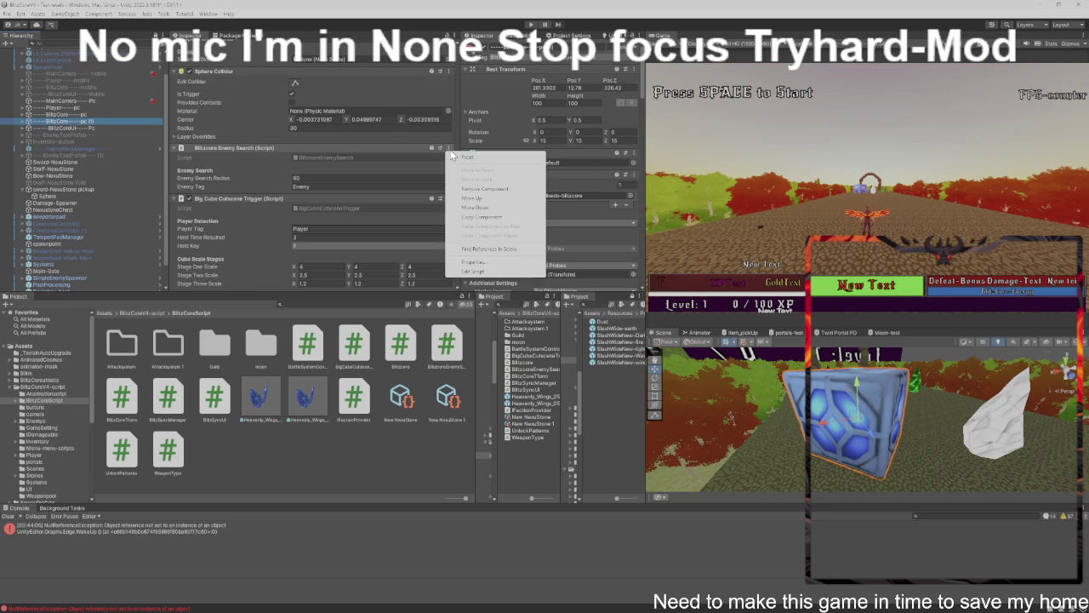
click(478, 189)
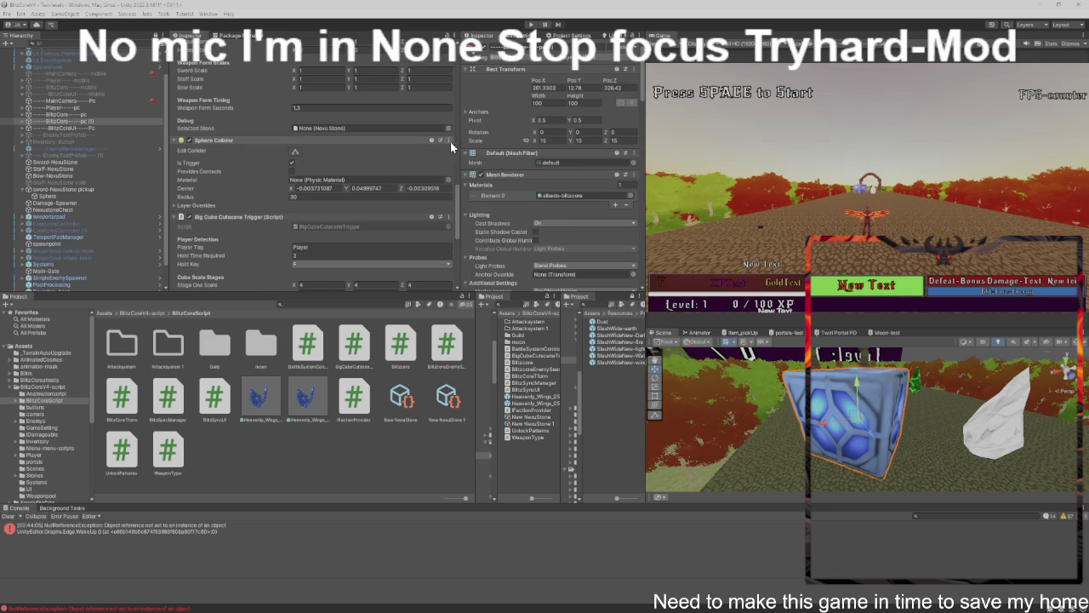
click(448, 140)
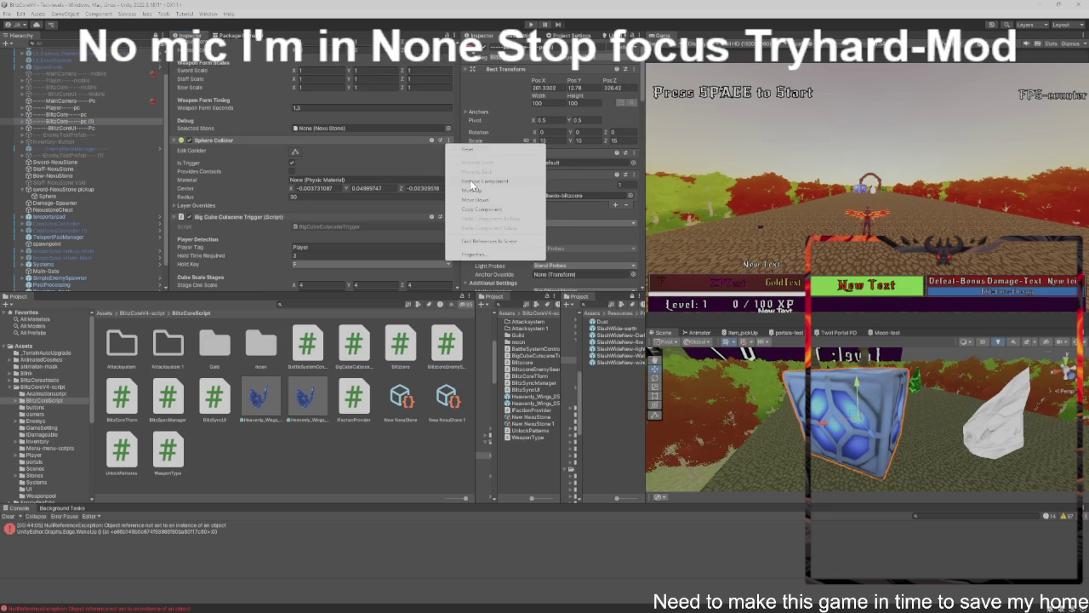
click(399, 151)
scroll(399, 151, down, 5)
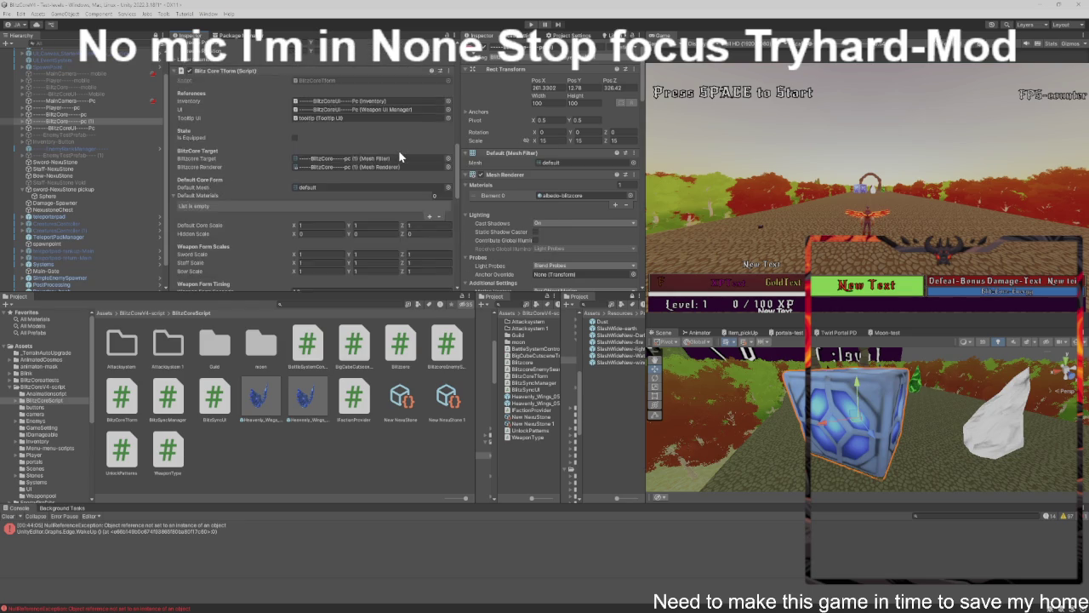
Reorder the Blitz Core TForm and Dont Destroy On Load components in the Inspector.
click(450, 141)
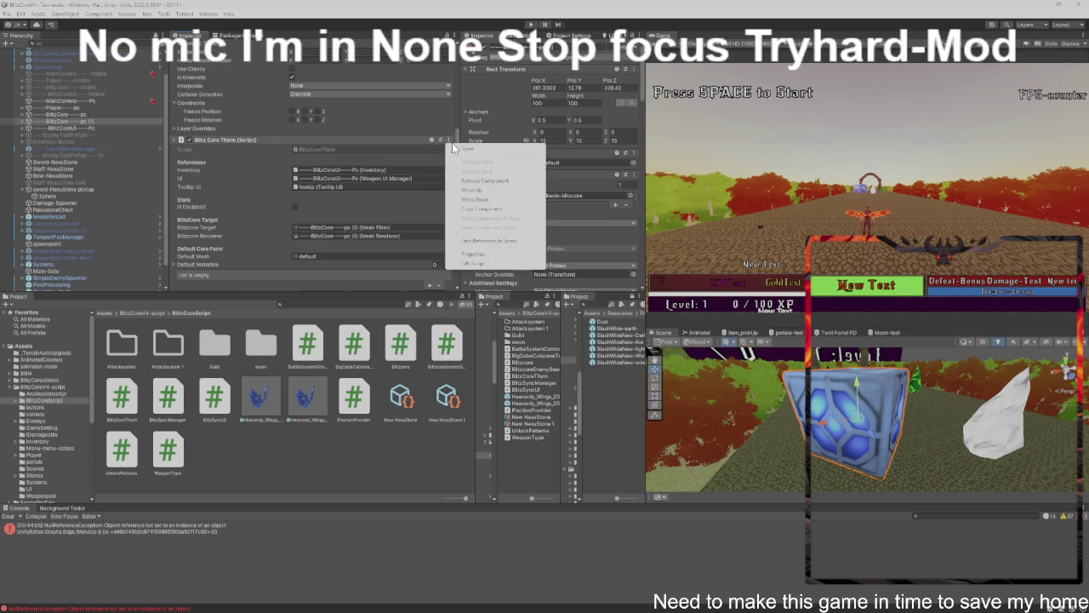
click(471, 188)
scroll(427, 178, up, 3)
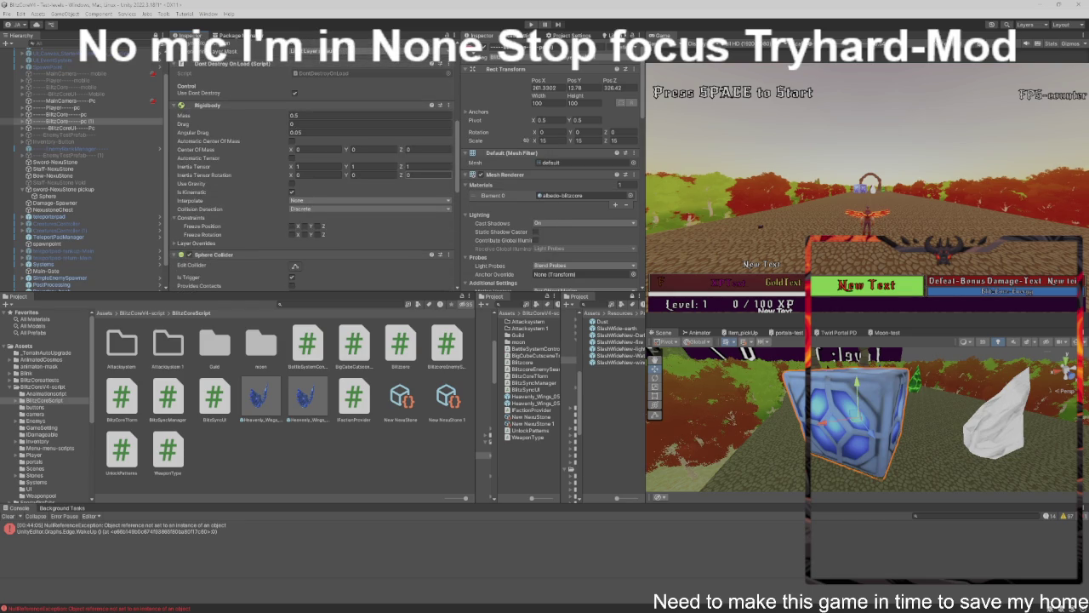
click(448, 106)
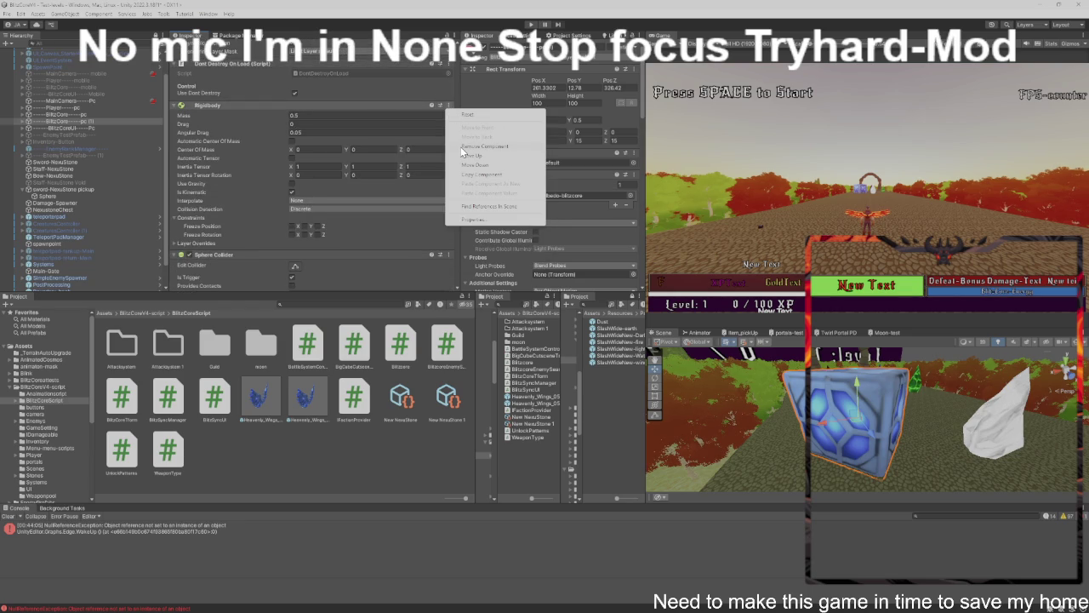
click(375, 141)
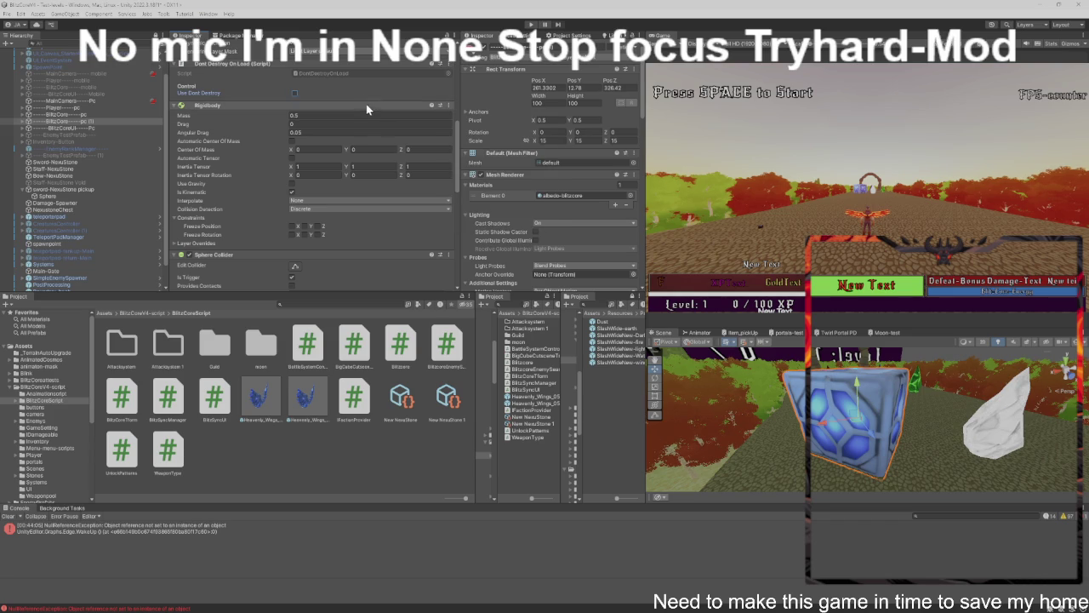
click(449, 64)
click(468, 102)
scroll(410, 139, up, 2)
scroll(407, 141, up, 4)
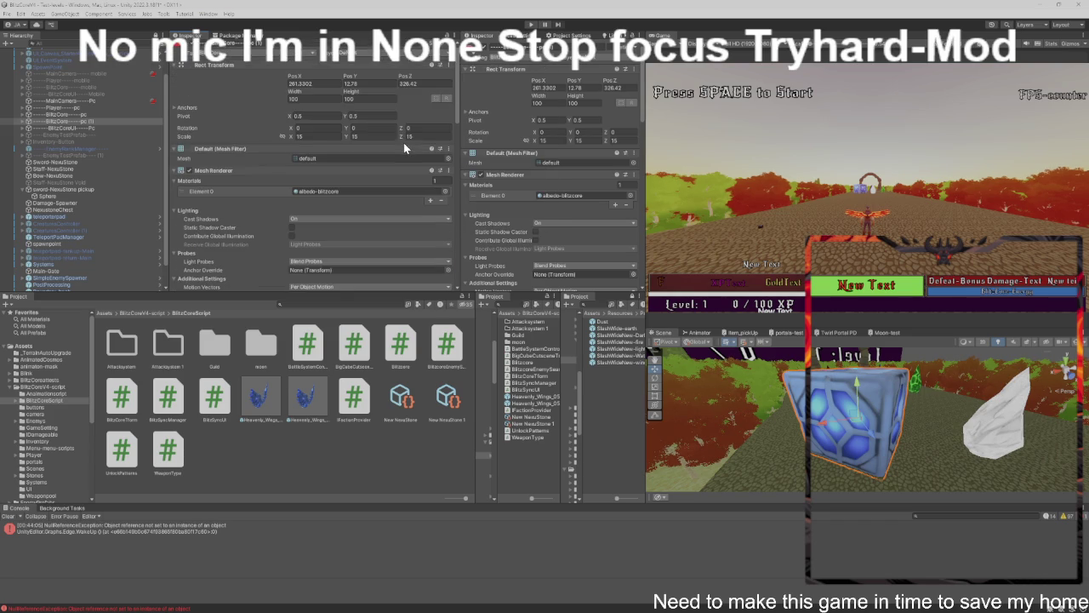
scroll(359, 162, down, 6)
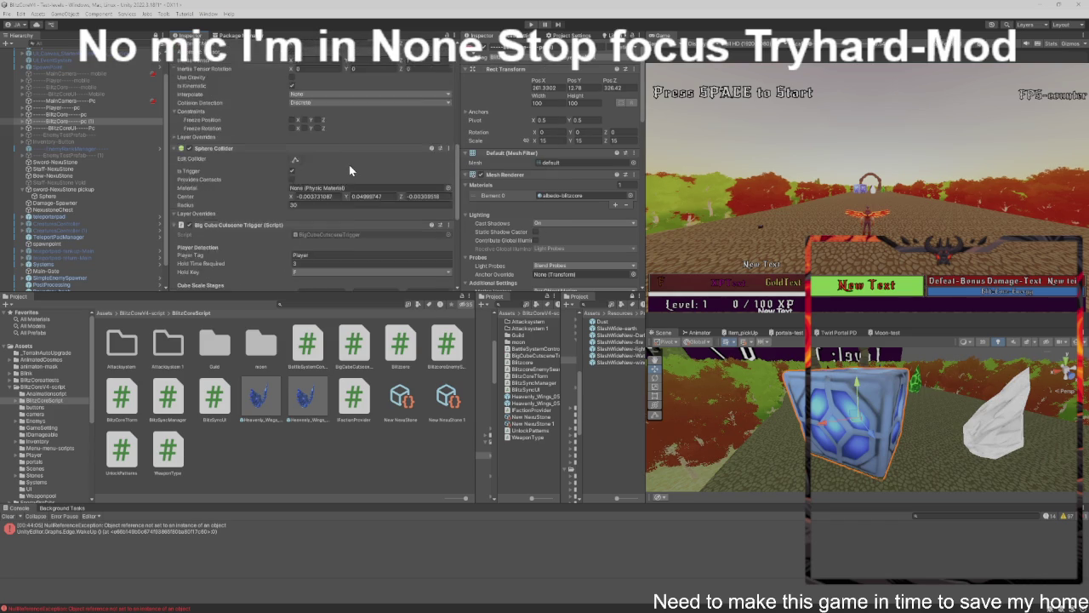
scroll(347, 167, down, 5)
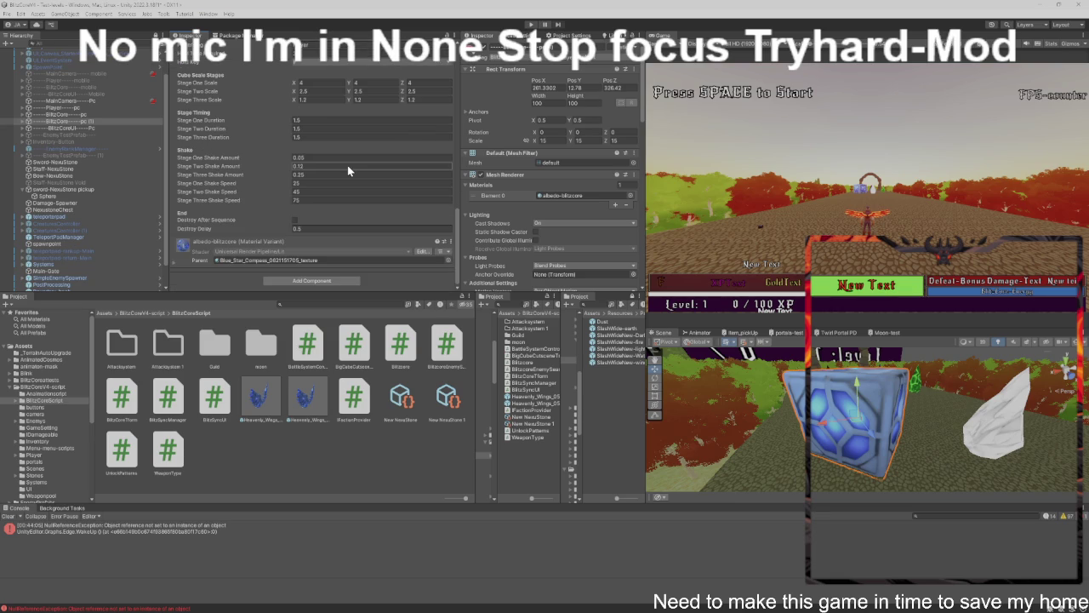
Select the other BlitzCore object and set its scale to 1, 1, 1.
click(58, 115)
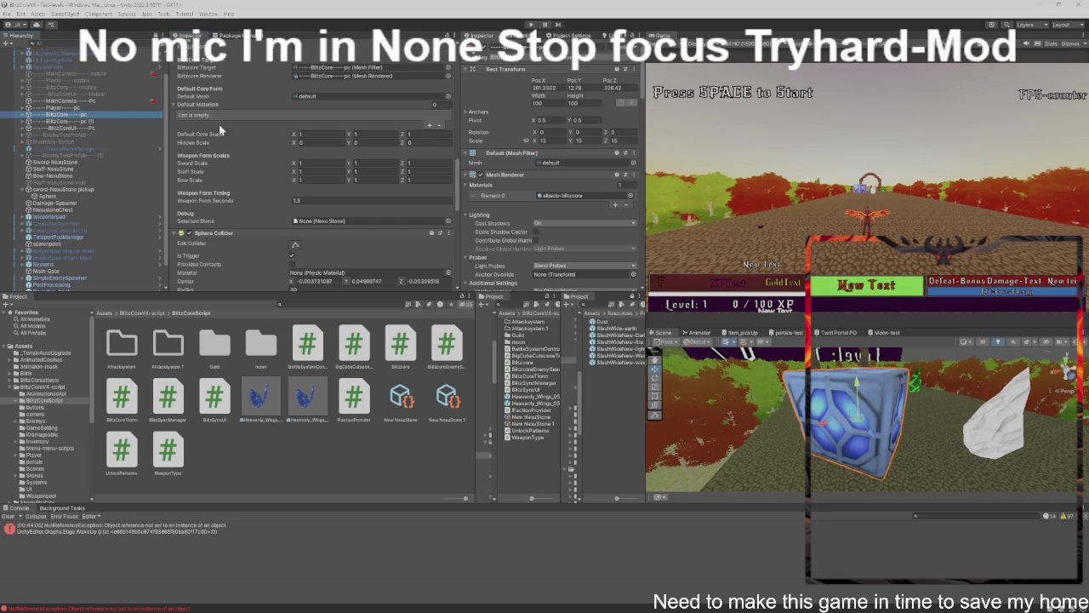
scroll(310, 132, up, 6)
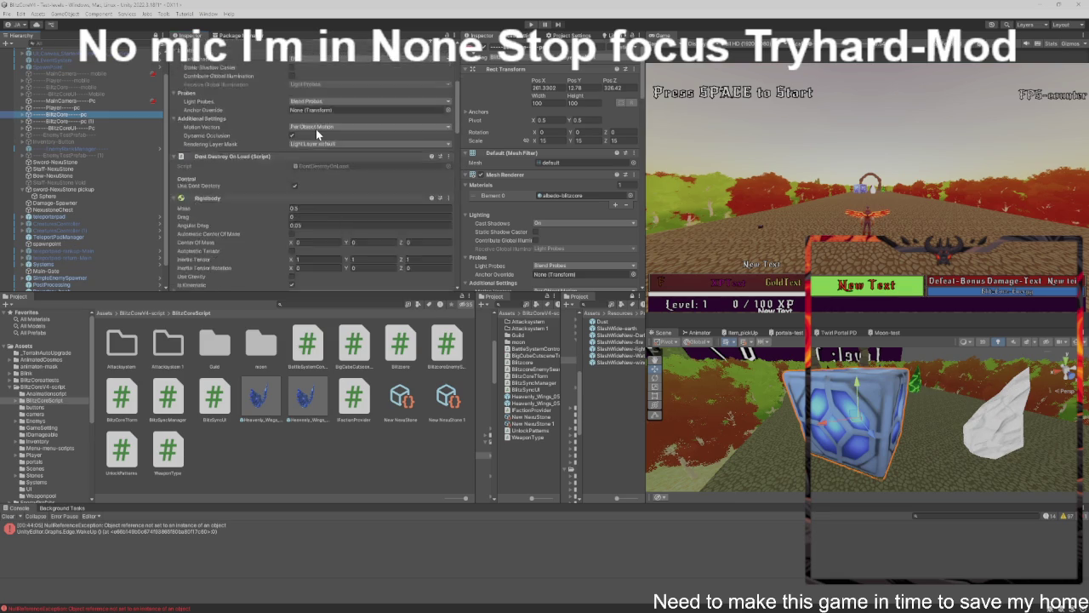
scroll(315, 128, up, 2)
click(298, 136)
text(1)
click(365, 136)
text(1)
click(429, 137)
text(1)
Expand the BlitzCore copy and bring up the Bow_muzzle child's context menu.
click(117, 119)
click(21, 122)
click(64, 128)
right_click(66, 130)
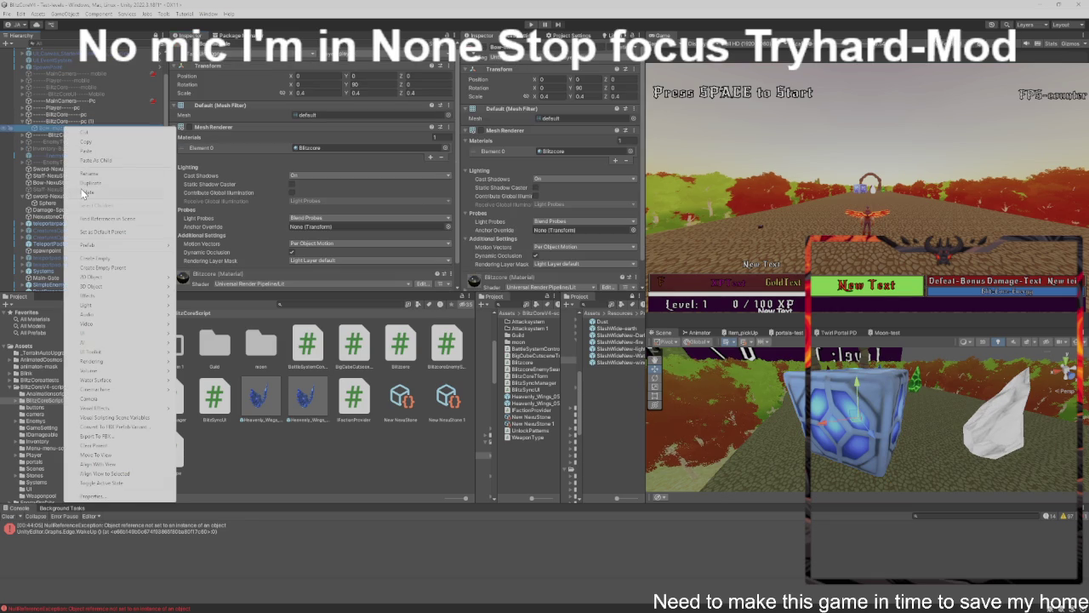
Delete Bow_muzzle from the BlitzCore copy, then select the main BlitzCore pc object.
click(81, 192)
click(83, 121)
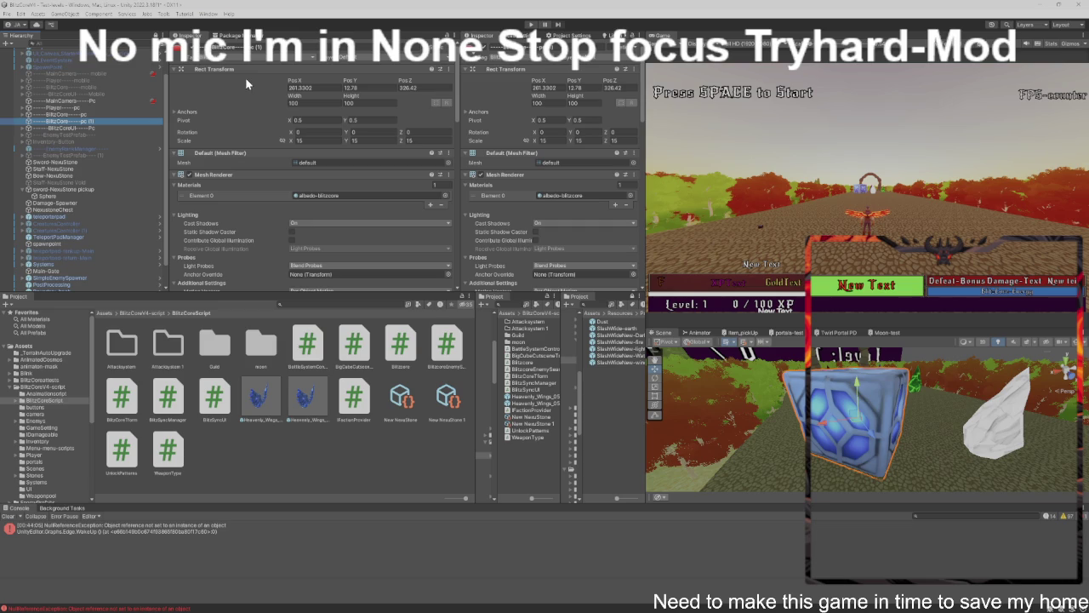
click(249, 48)
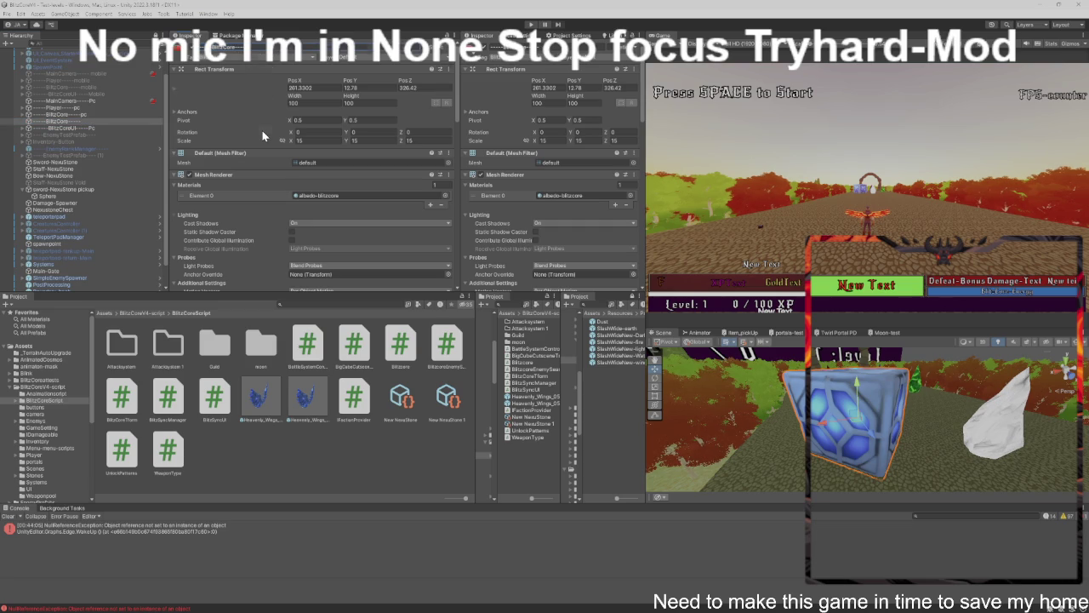
scroll(263, 134, down, 10)
scroll(260, 132, down, 3)
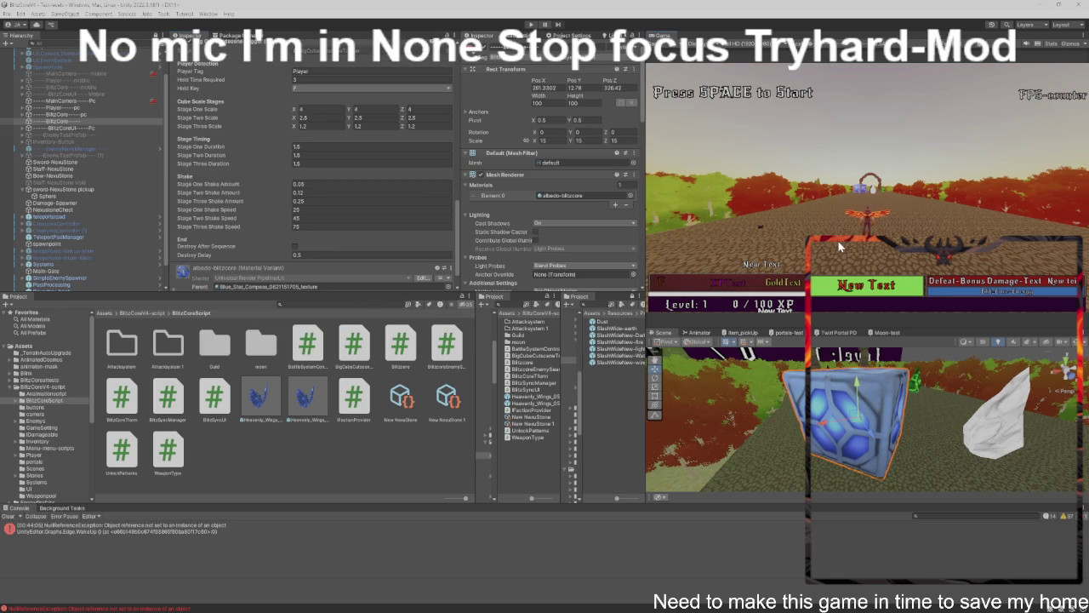
Start Play mode and focus the Game view to test the 15-scale BlitzCore cube and weapon orbit.
key(ctrl+p)
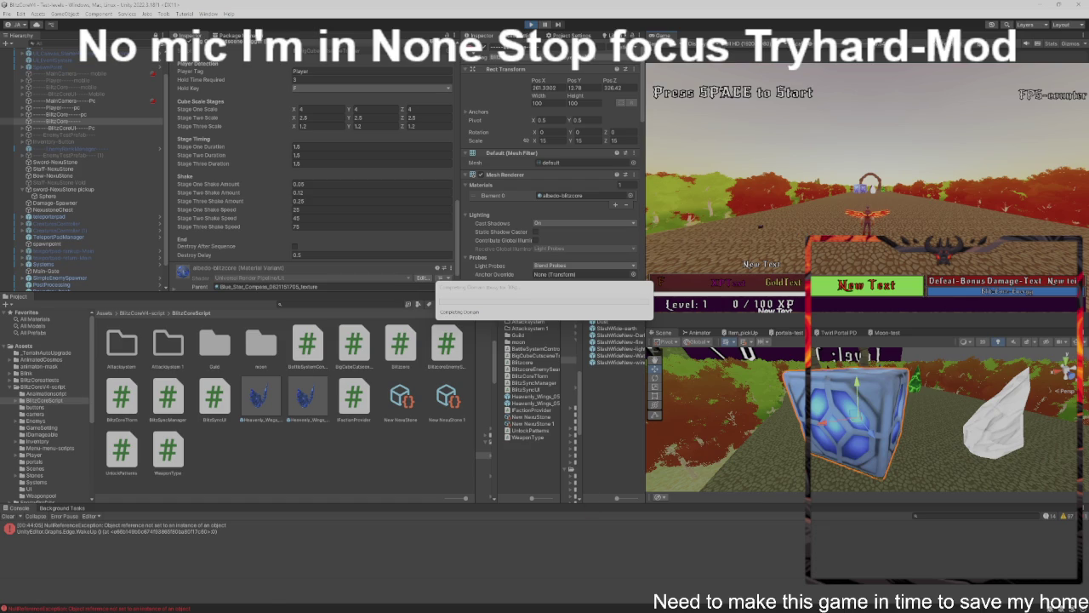
mouse_move(408, 602)
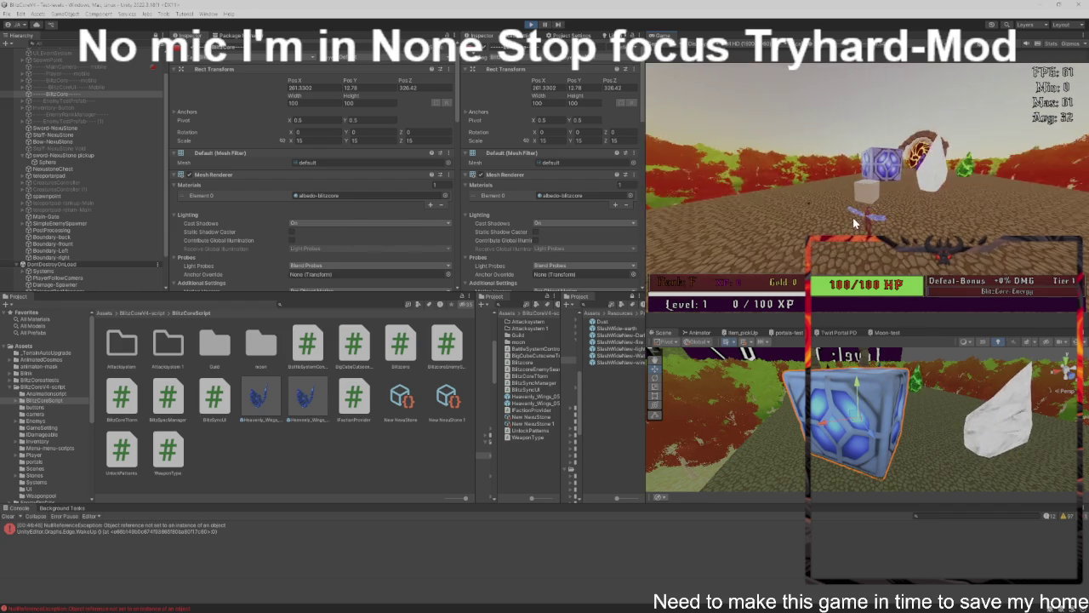
click(677, 250)
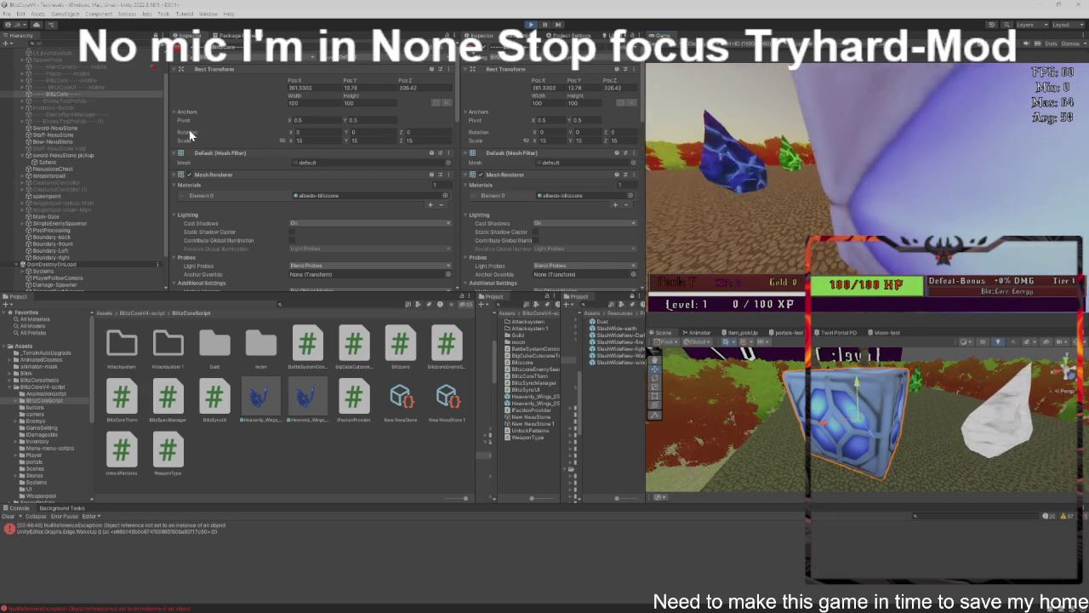
Scroll the Inspector to Big Cube Cutscene Trigger and open its Hold Key KeyCode list.
scroll(254, 150, down, 10)
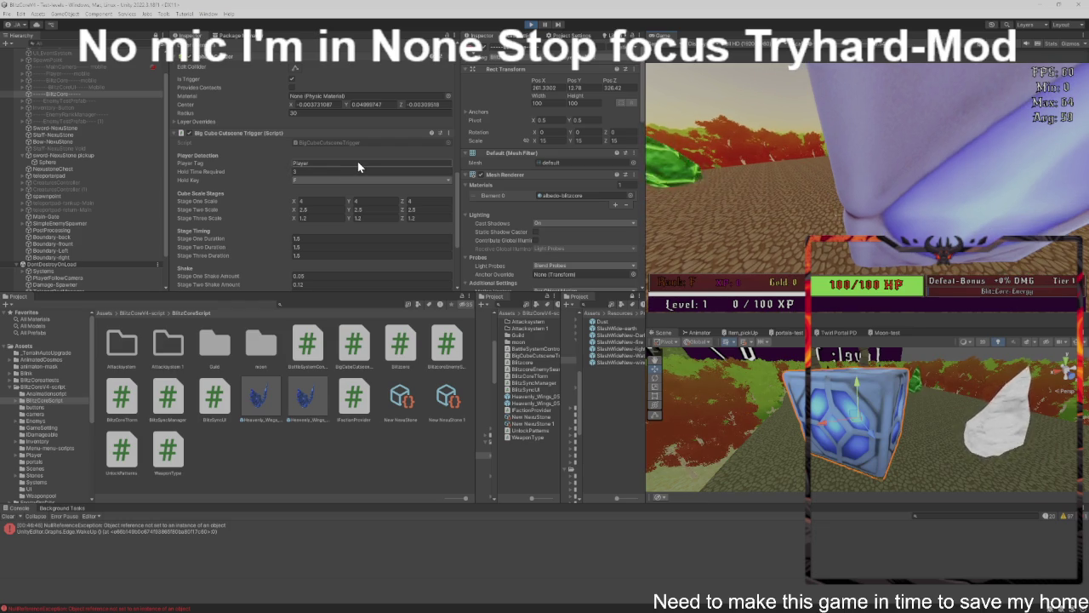
scroll(357, 167, up, 4)
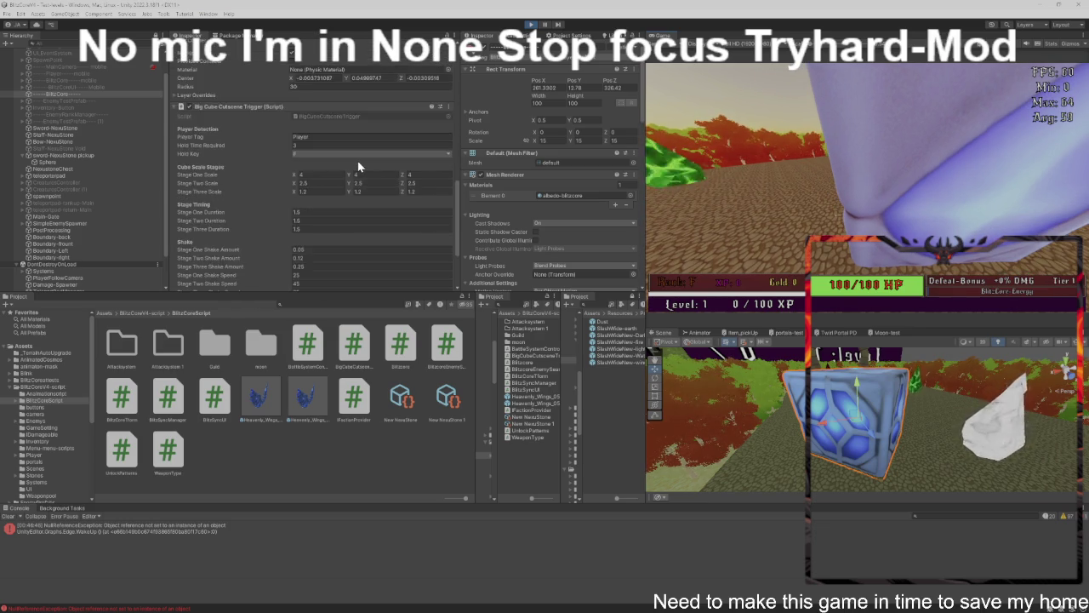
scroll(344, 155, up, 7)
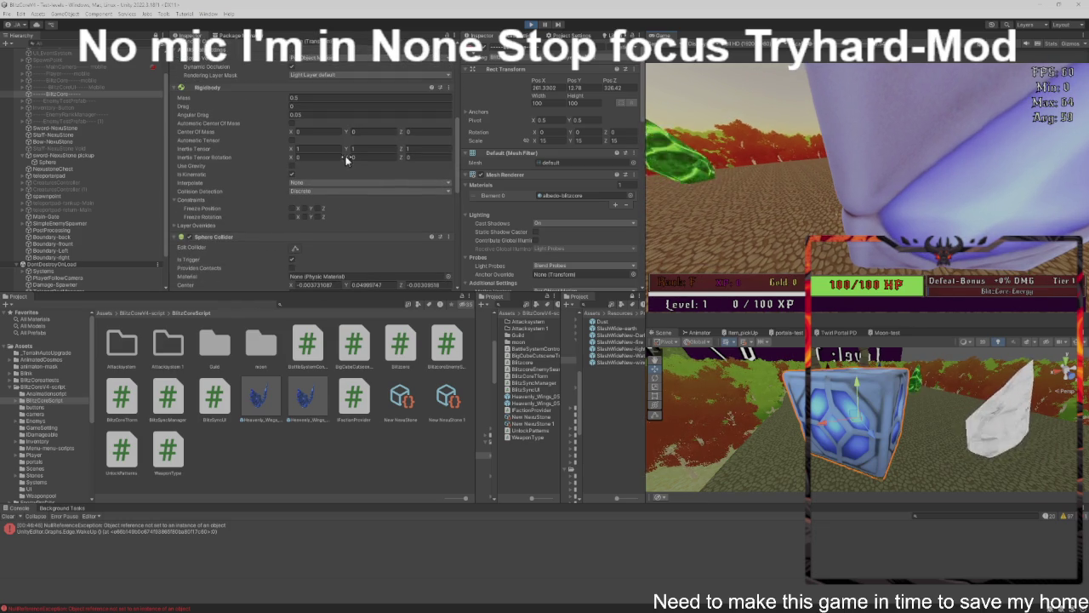
scroll(317, 204, down, 3)
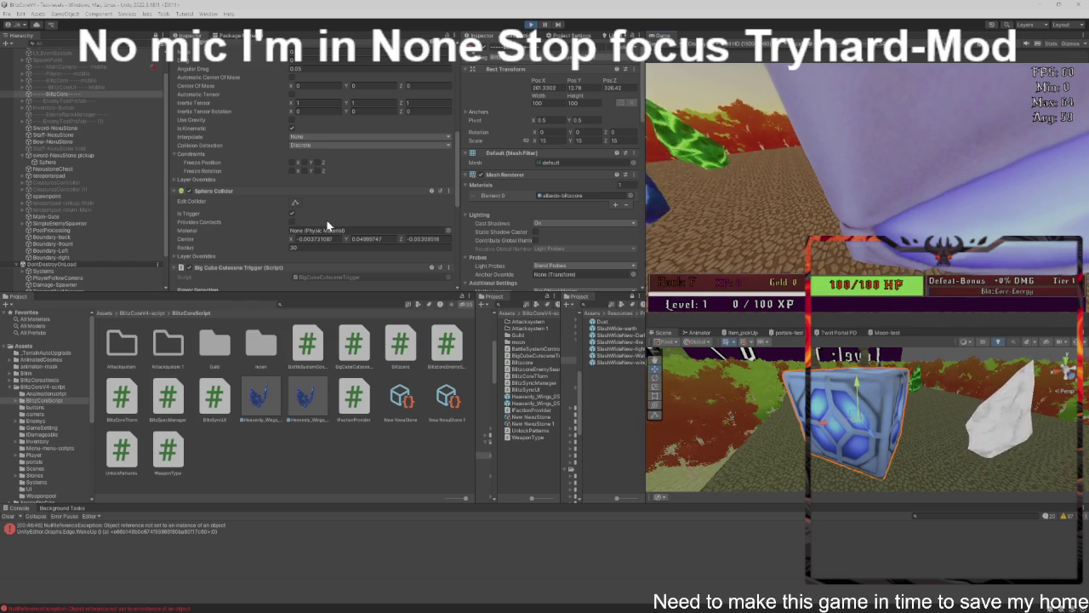
scroll(327, 224, down, 4)
scroll(327, 225, down, 3)
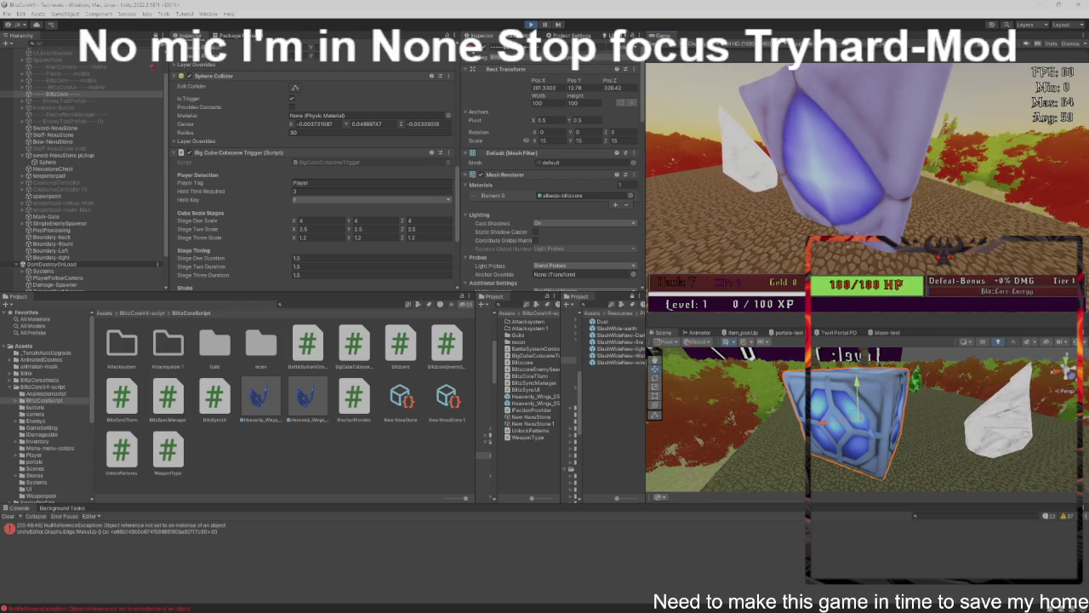
click(421, 202)
click(421, 202)
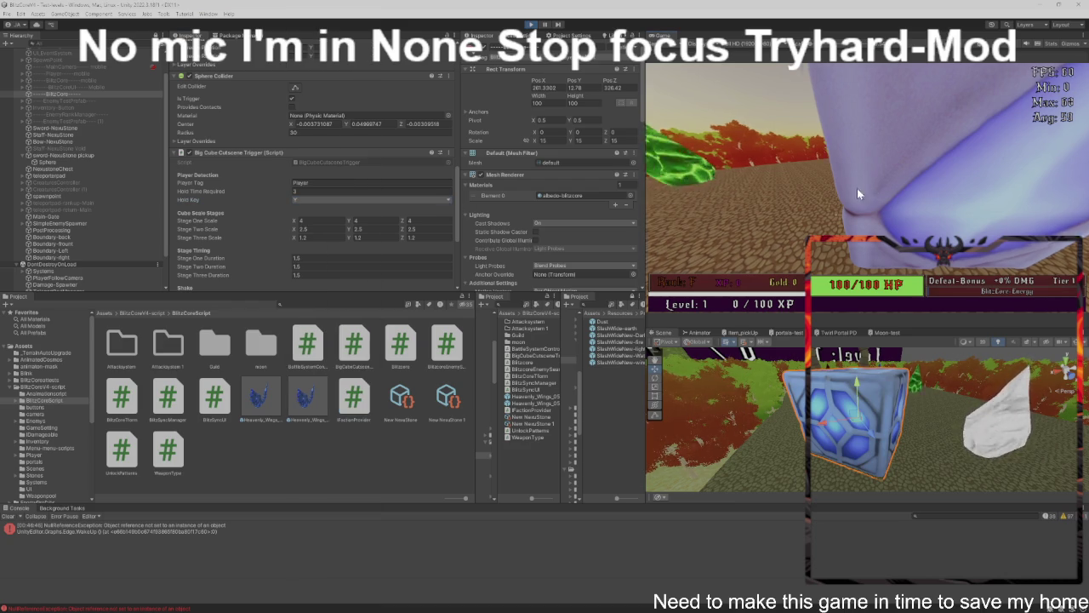
click(397, 199)
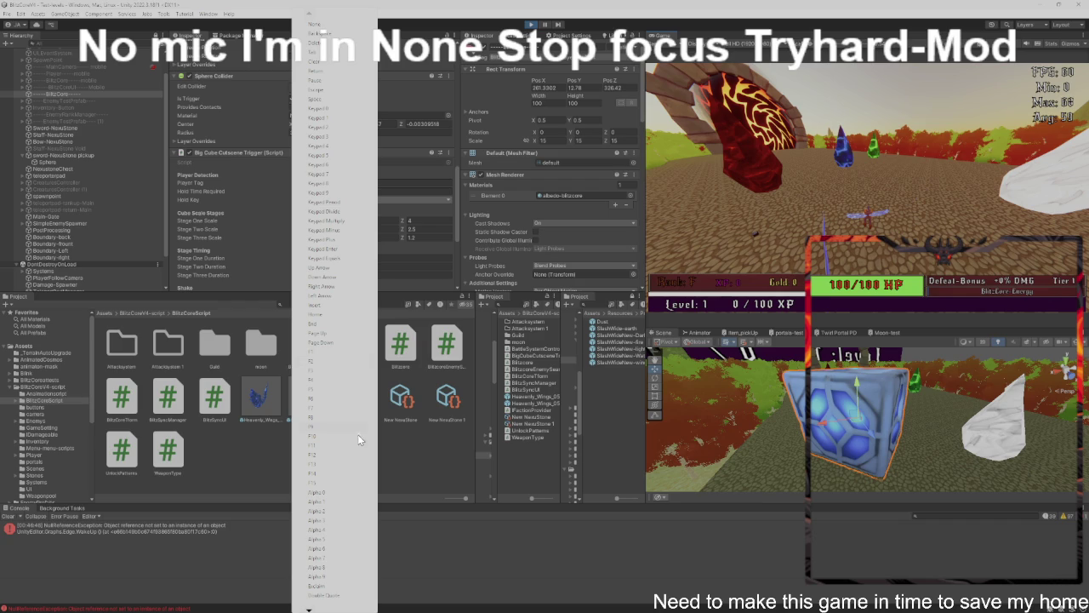
Browse down and back up the Hold Key KeyCode list, then close it without picking a key.
scroll(309, 609, down, 8)
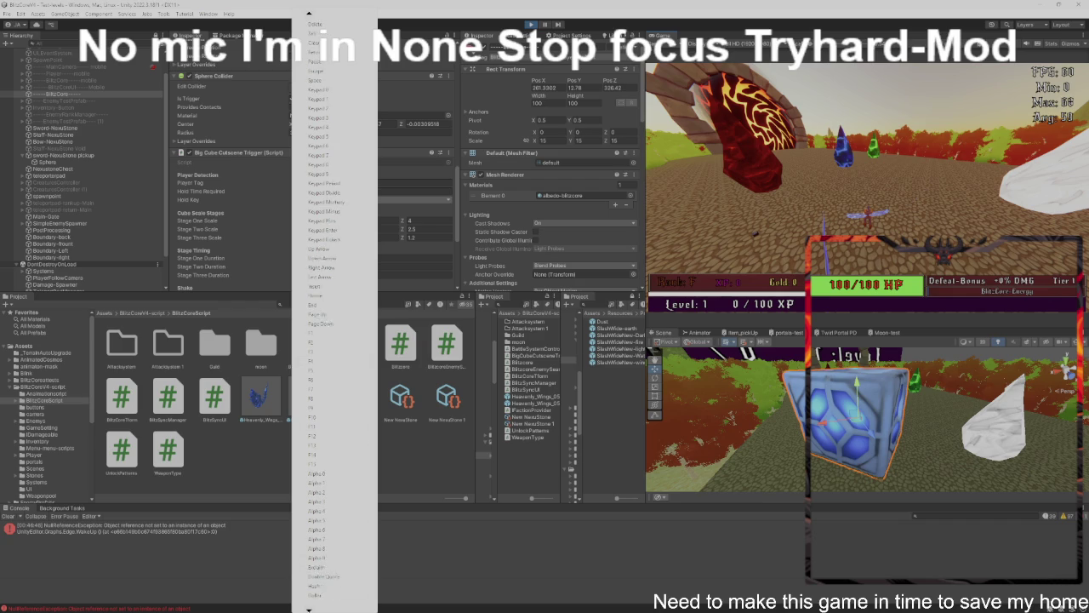
scroll(309, 609, down, 6)
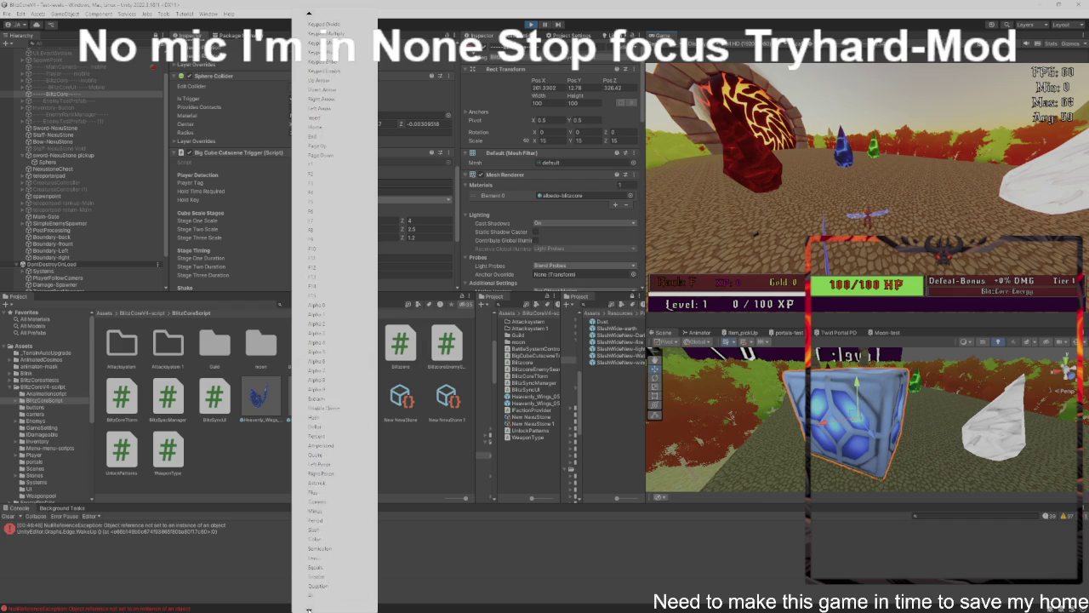
scroll(309, 609, down, 6)
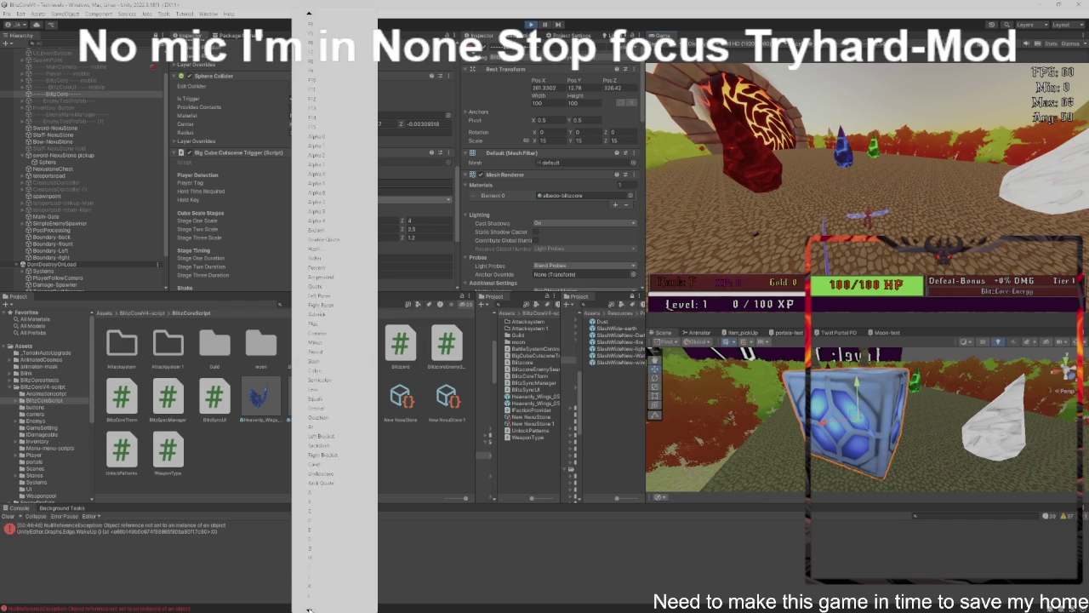
scroll(309, 609, down, 6)
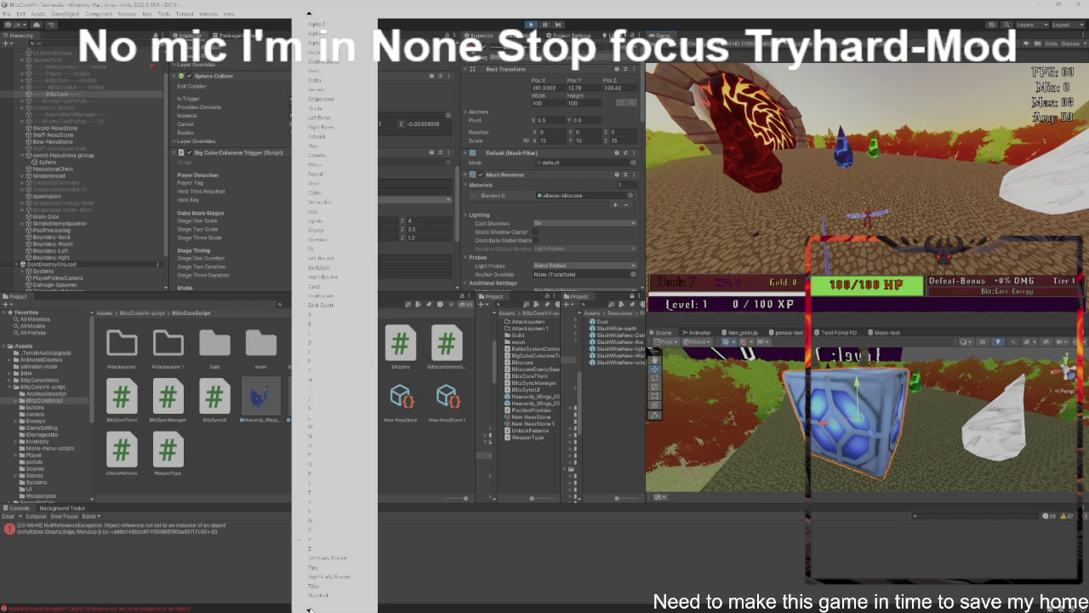
scroll(309, 609, down, 6)
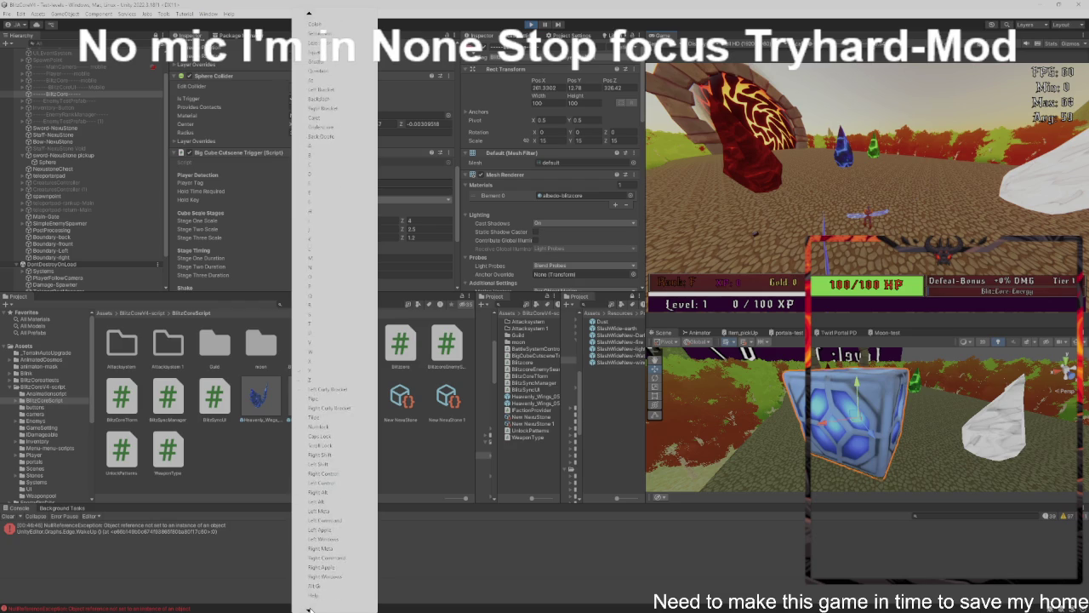
scroll(309, 609, down, 6)
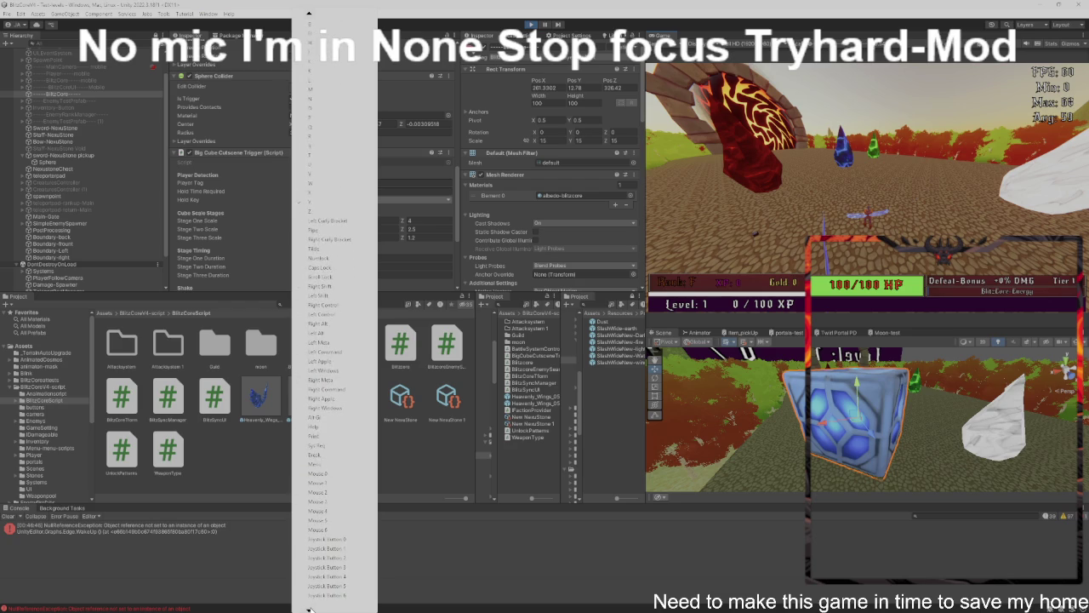
scroll(308, 609, down, 4)
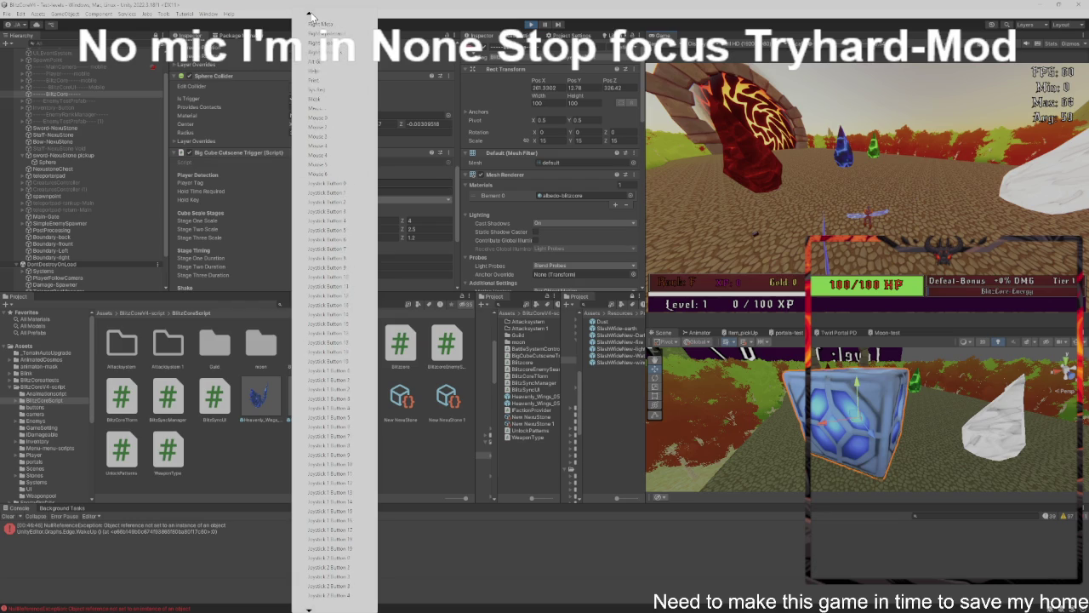
scroll(311, 17, up, 7)
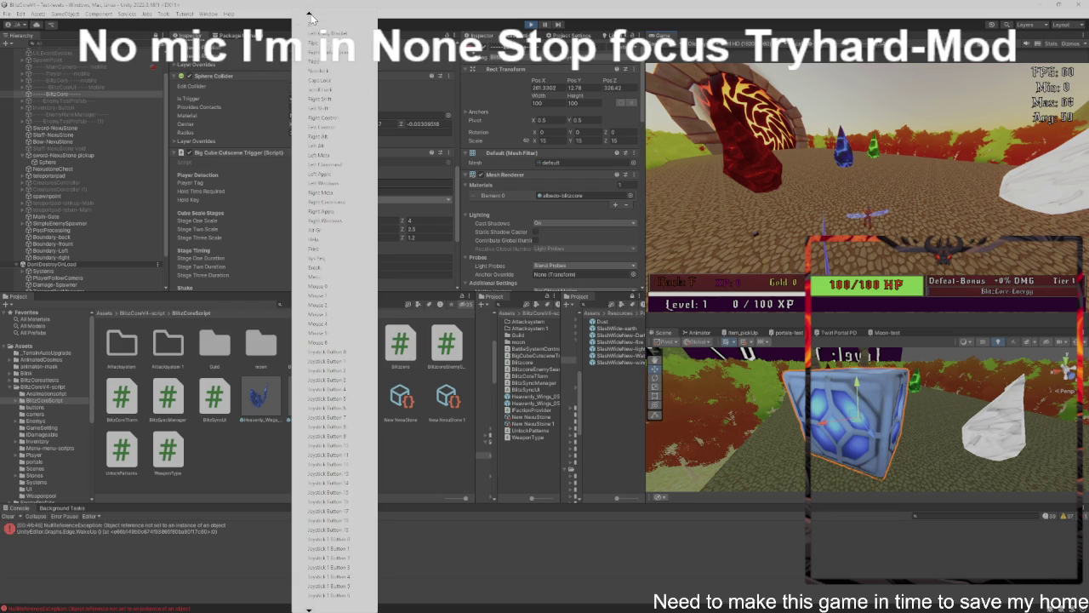
scroll(311, 19, up, 8)
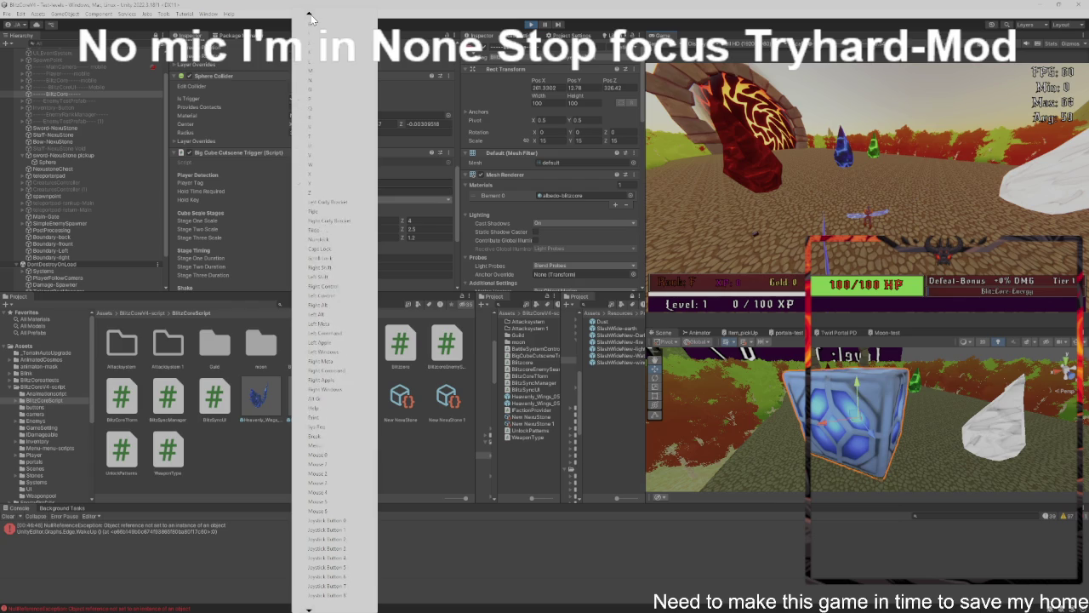
scroll(310, 19, up, 8)
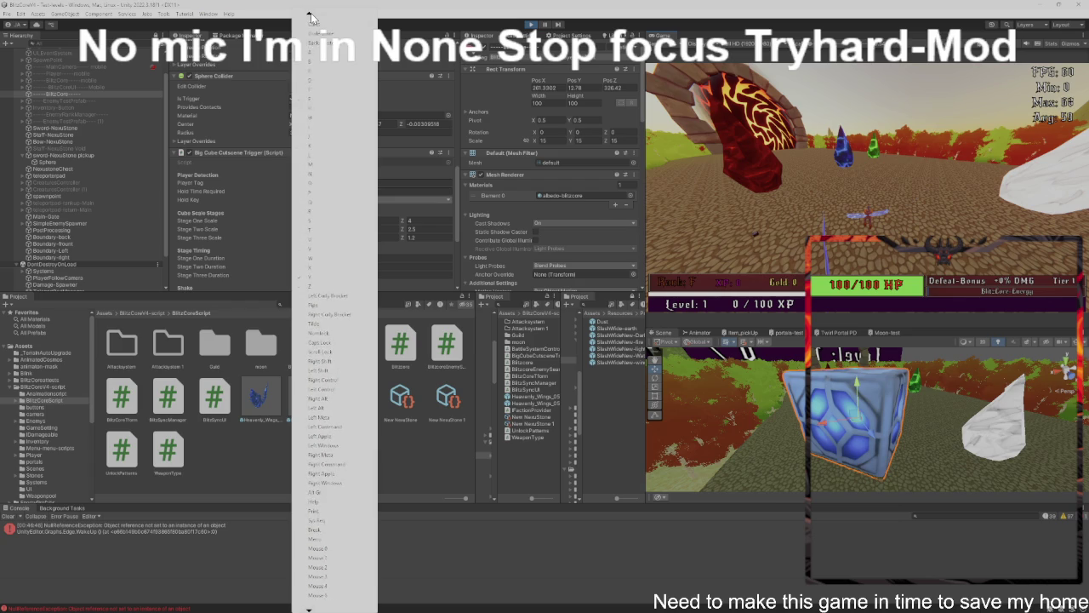
scroll(311, 17, up, 9)
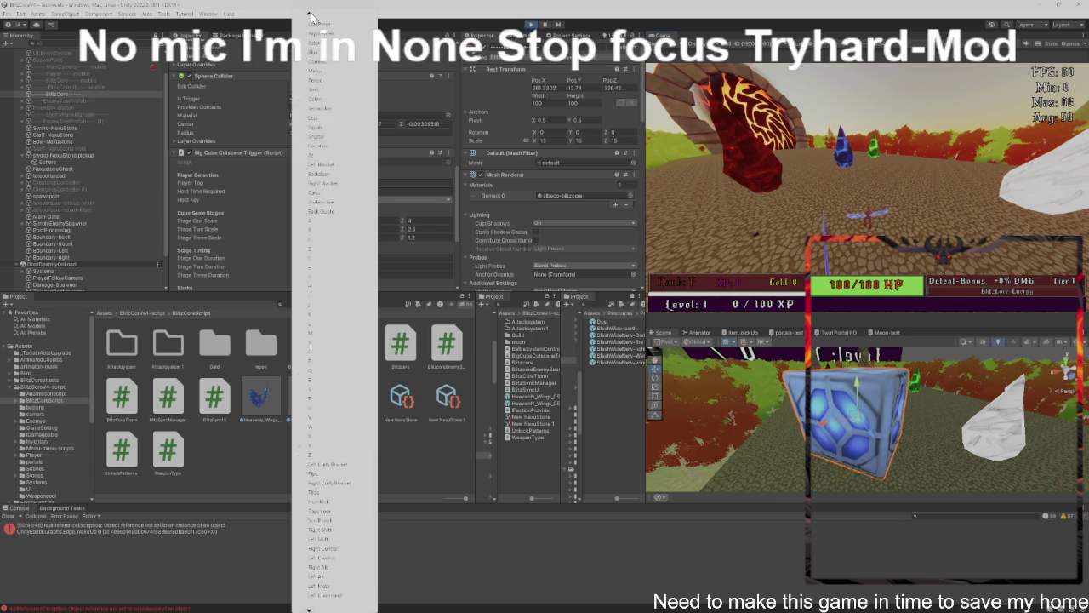
scroll(311, 17, up, 4)
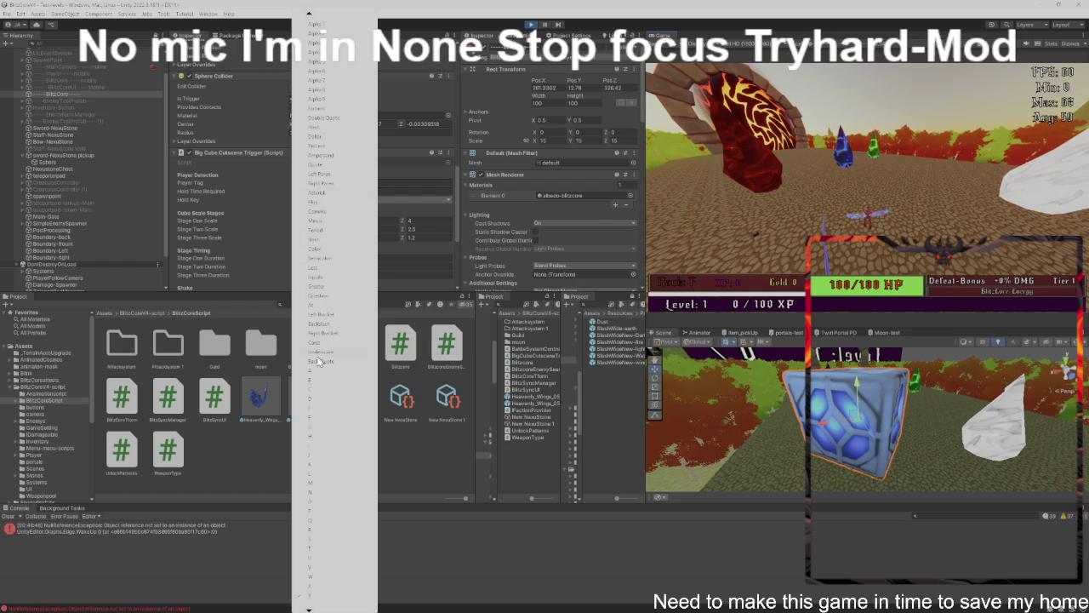
scroll(313, 23, up, 6)
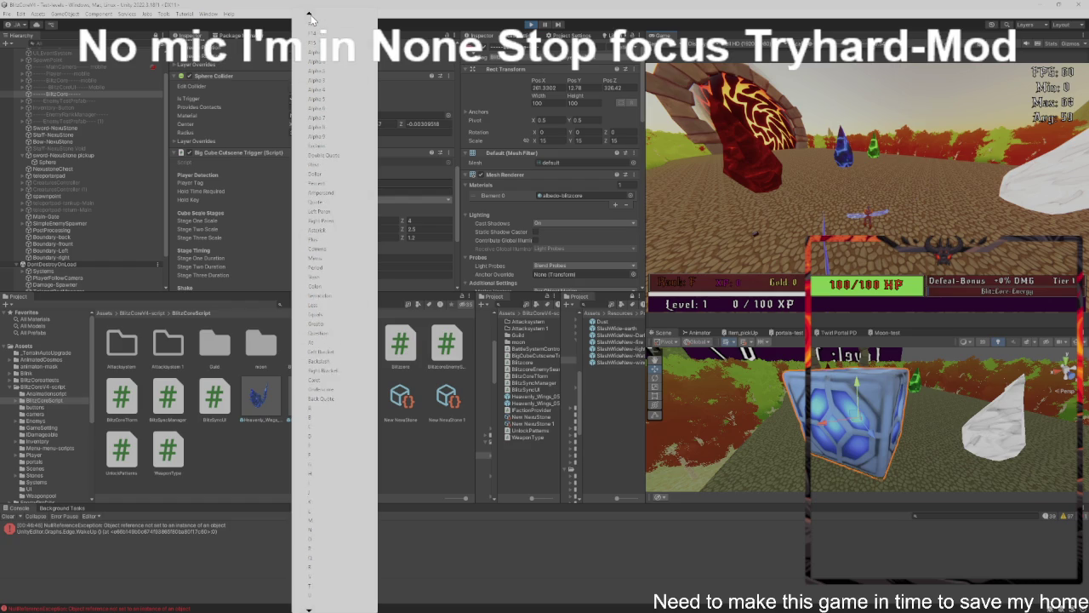
scroll(310, 17, up, 8)
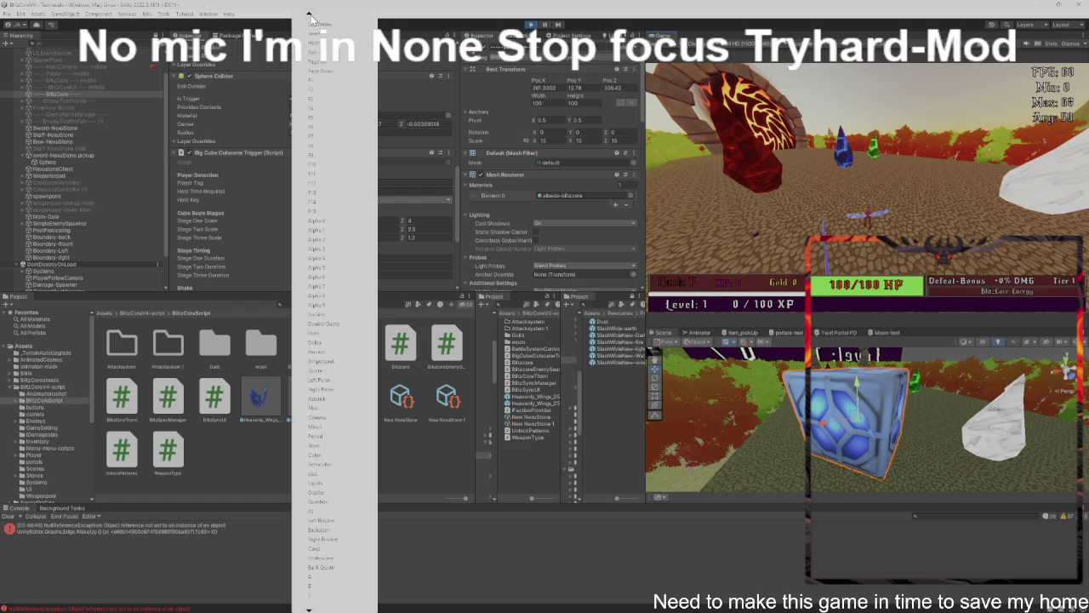
scroll(312, 17, up, 8)
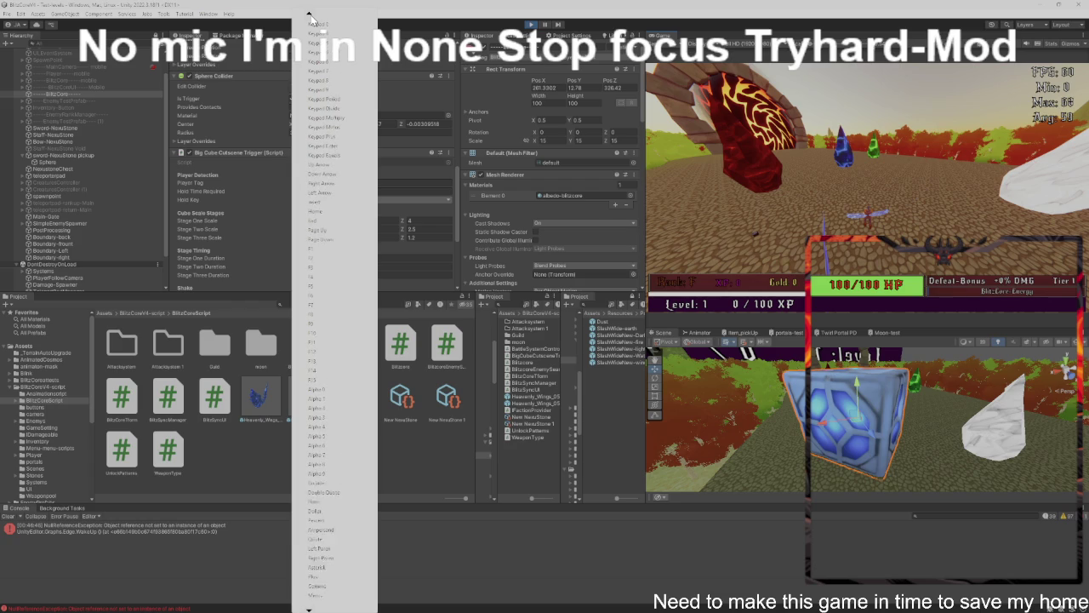
scroll(311, 18, up, 2)
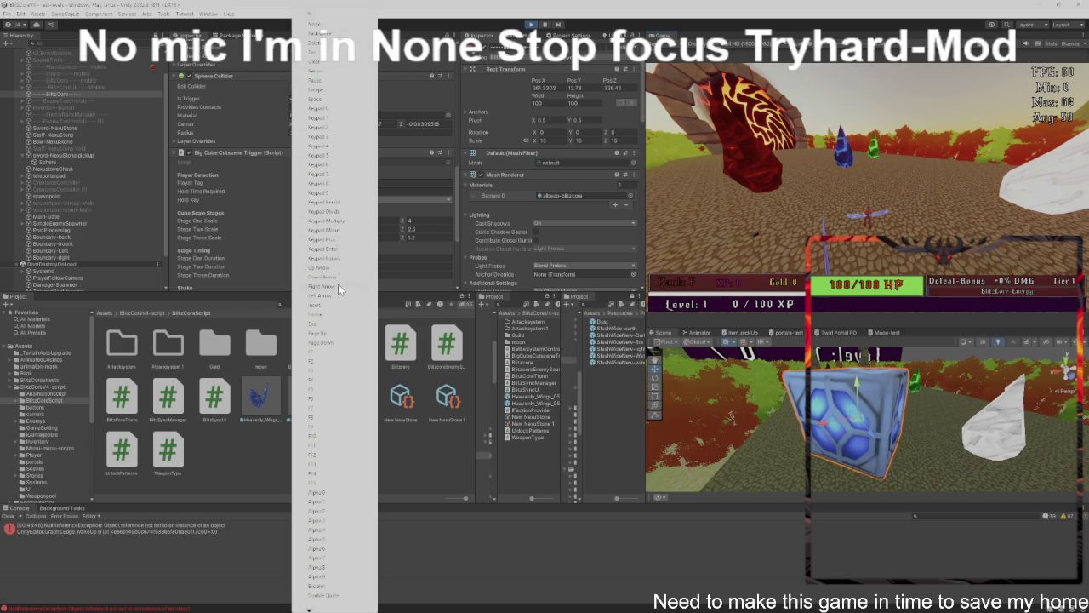
click(416, 462)
click(422, 467)
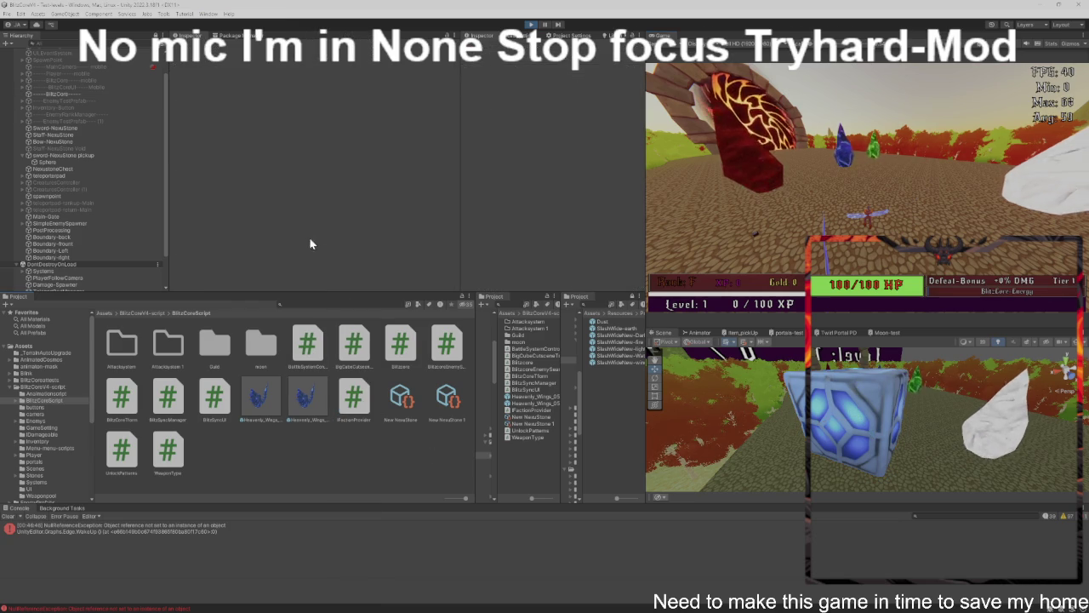
Focus the running Game view and briefly play-test the game.
click(758, 196)
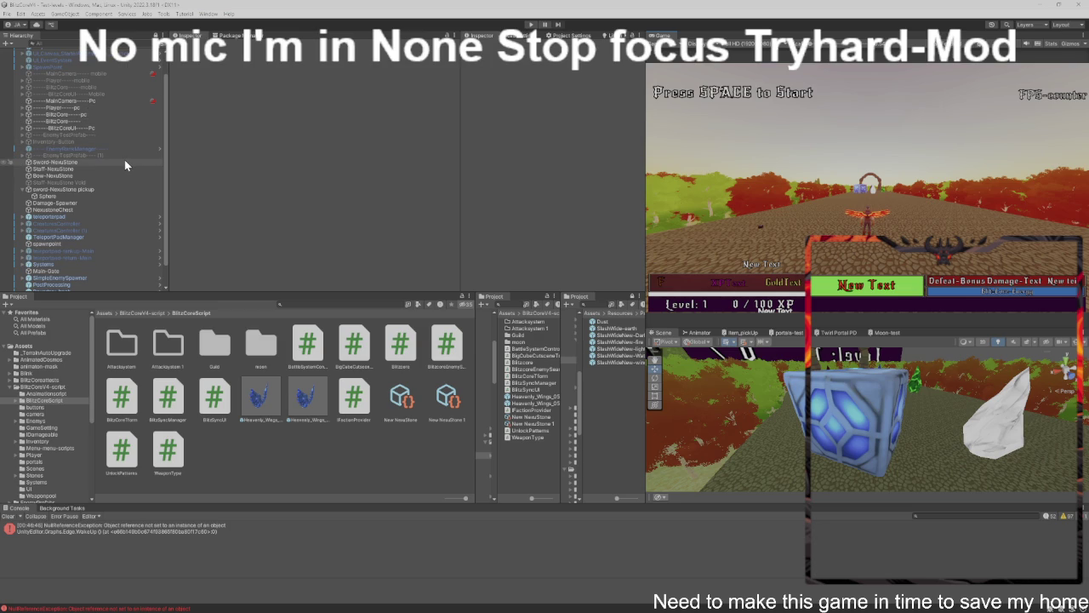
Select BlitzCore and drag its Sphere Collider radius down to 0.63.
click(86, 120)
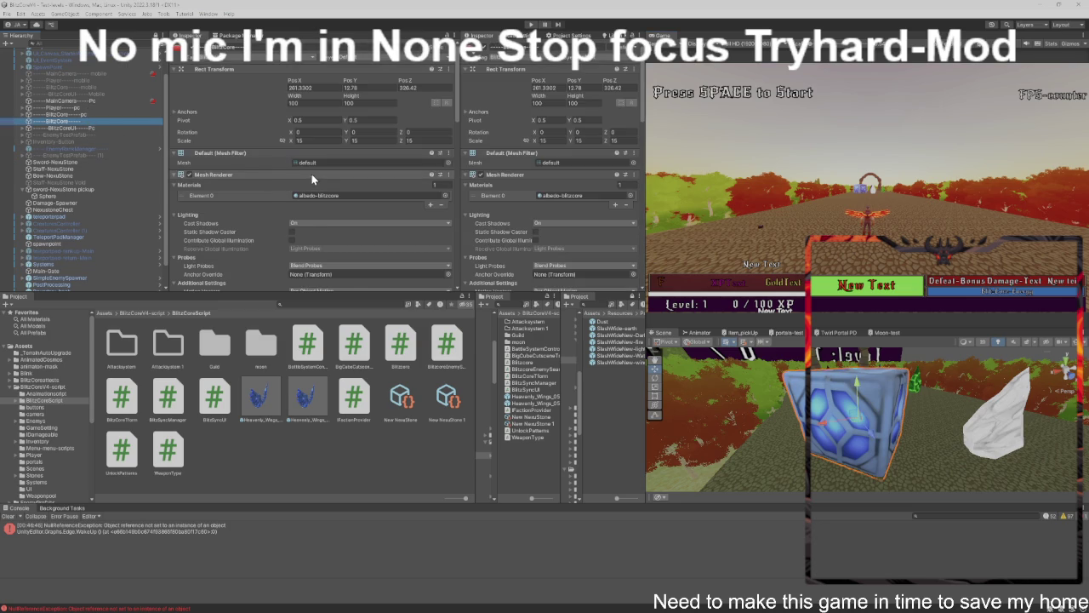
scroll(312, 179, down, 5)
scroll(302, 231, down, 2)
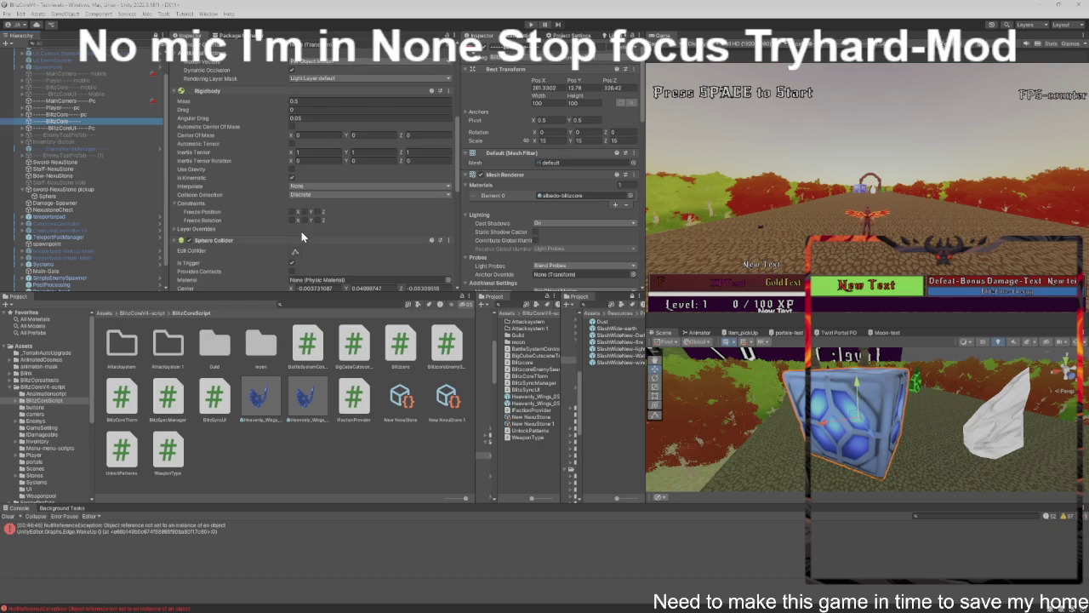
scroll(302, 226, down, 2)
scroll(764, 394, down, 8)
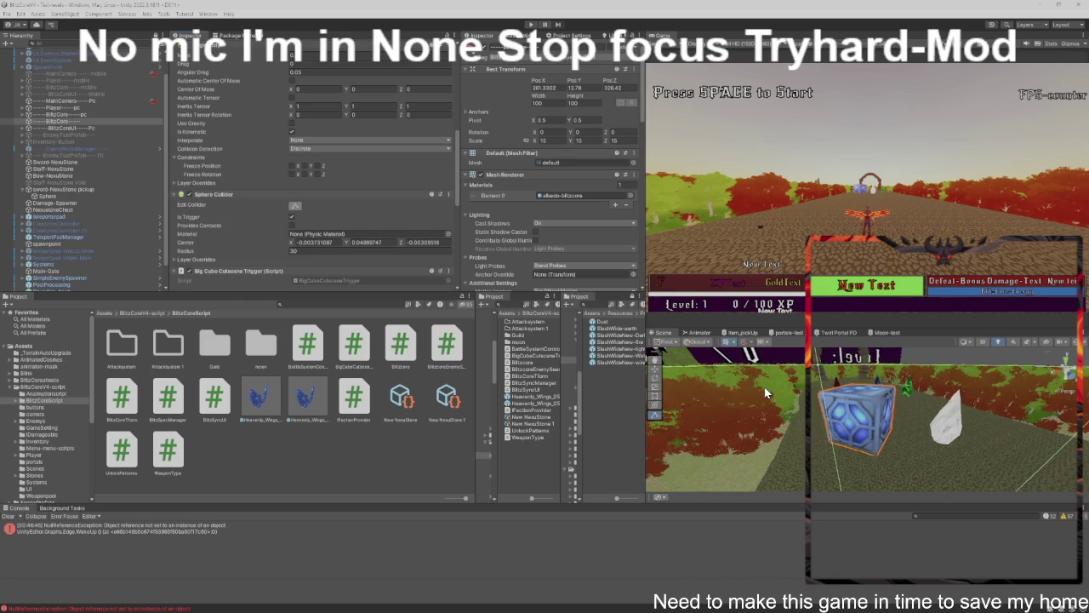
scroll(762, 390, down, 3)
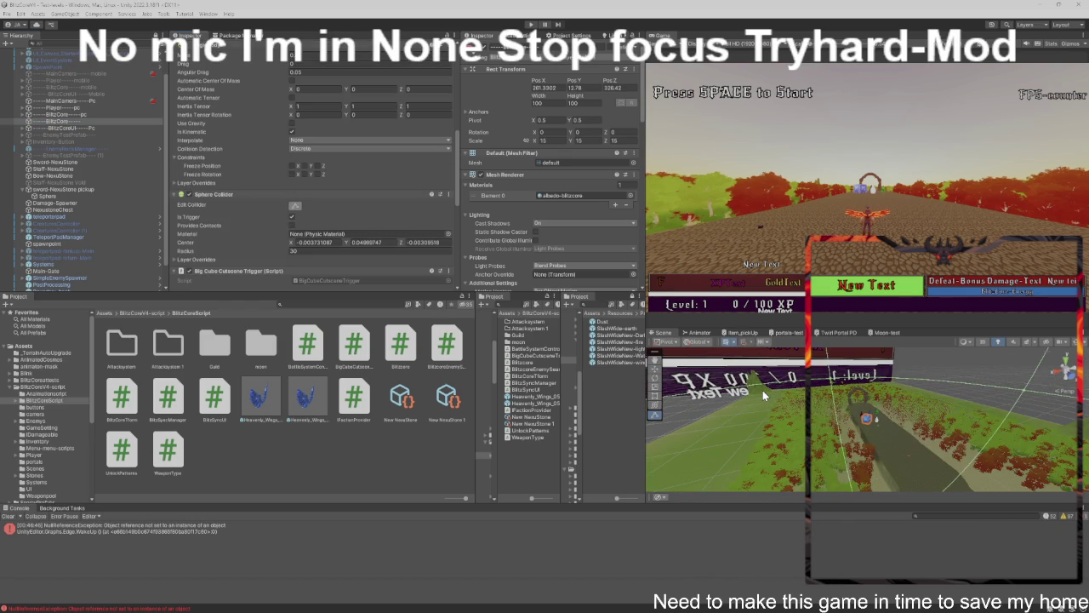
mouse_move(287, 259)
mouse_down()
mouse_move(814, 224)
mouse_move(849, 245)
mouse_move(822, 247)
mouse_up()
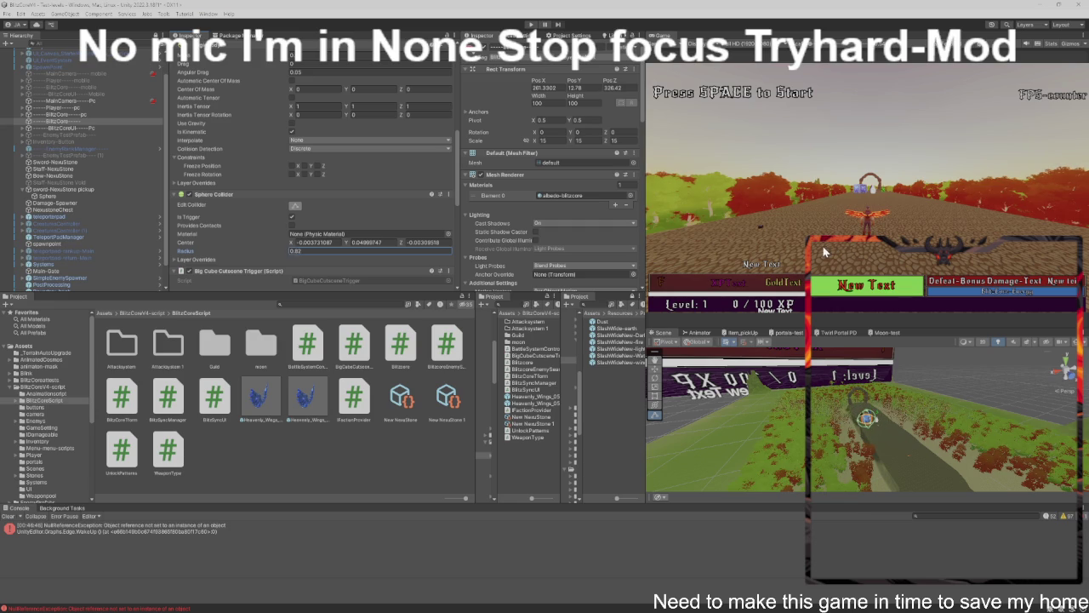
Frame the BlitzCore cube in the Scene view and set its Sphere Collider radius to 4.9.
click(56, 122)
double_click(58, 125)
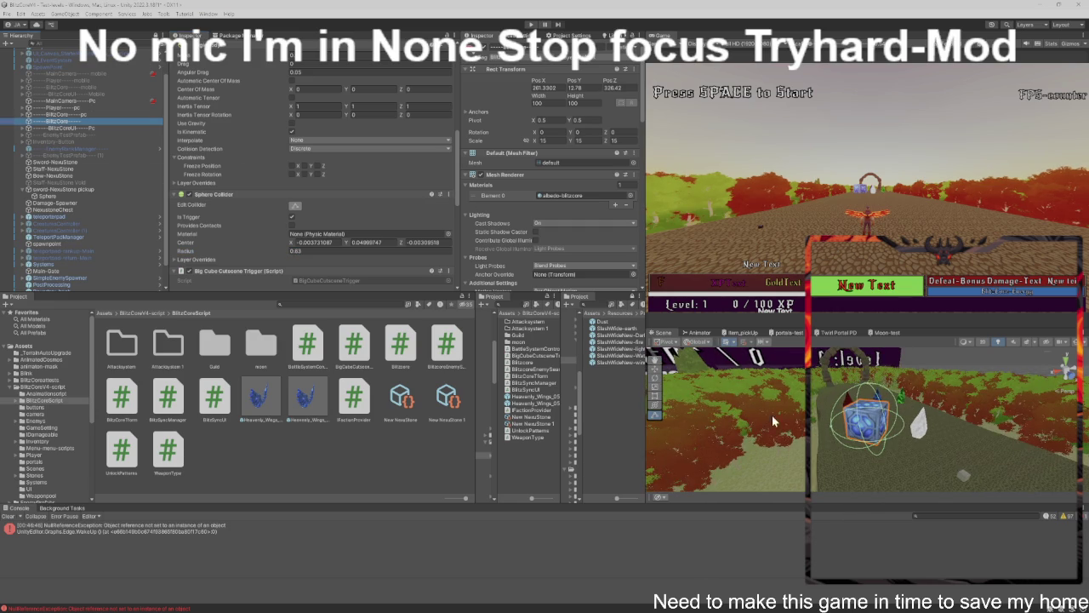
scroll(800, 419, up, 5)
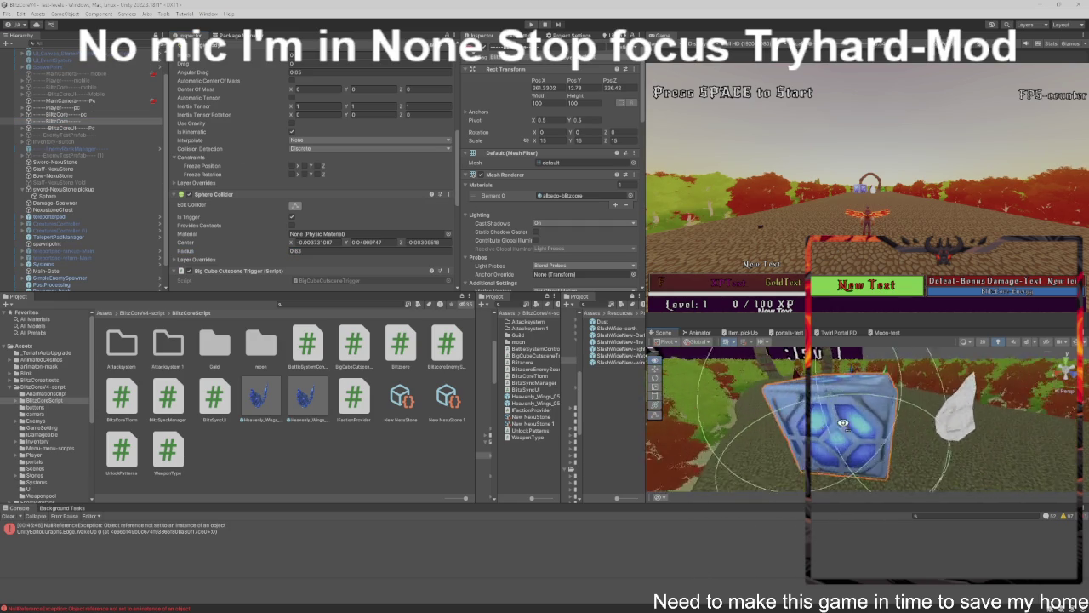
drag(869, 424, 944, 425)
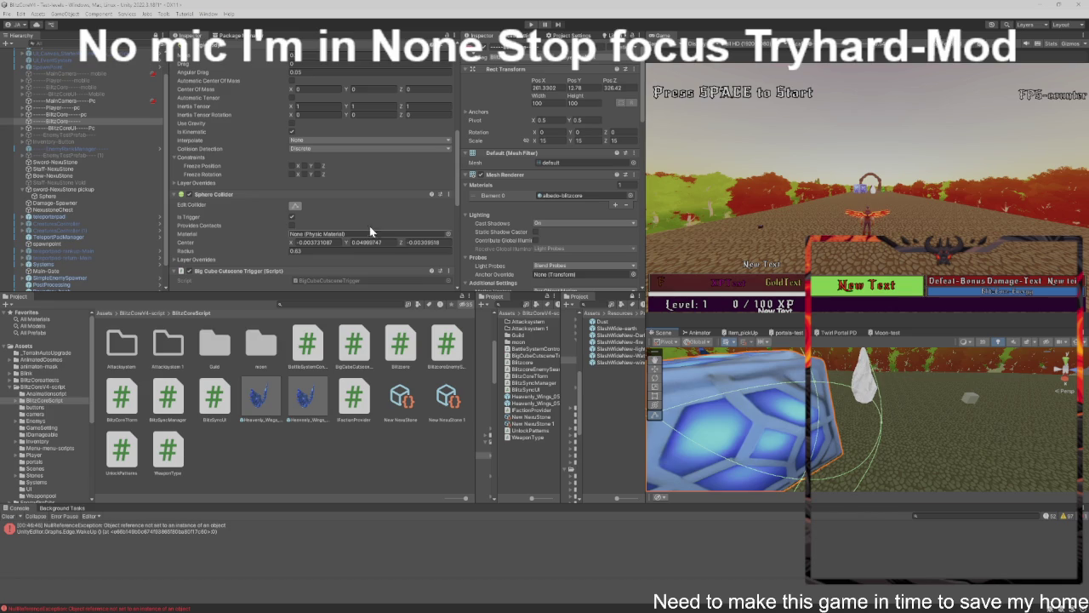
click(282, 252)
text(4.9)
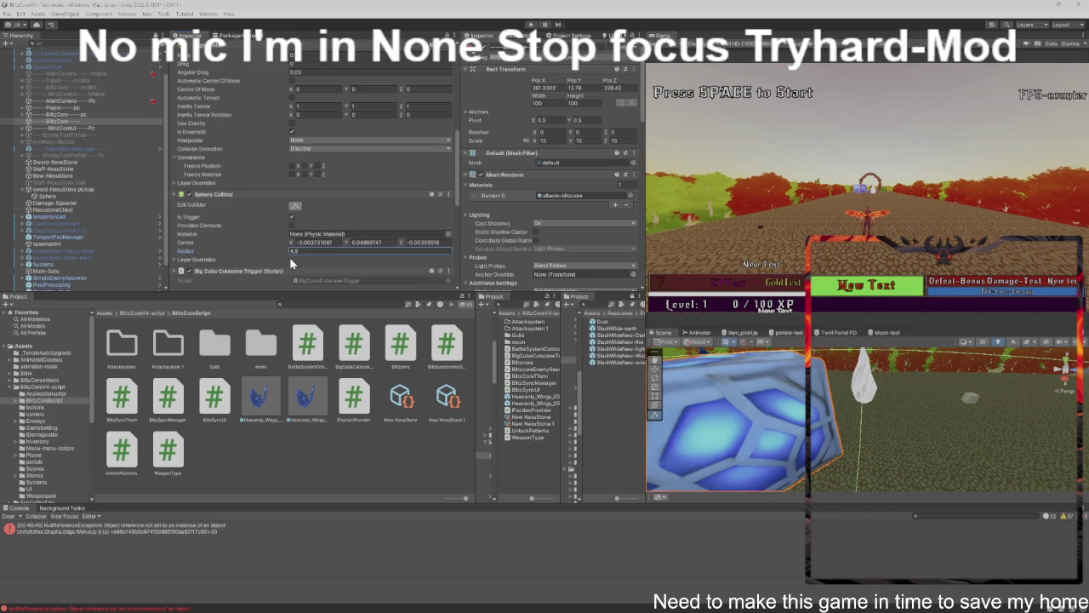
scroll(289, 257, down, 2)
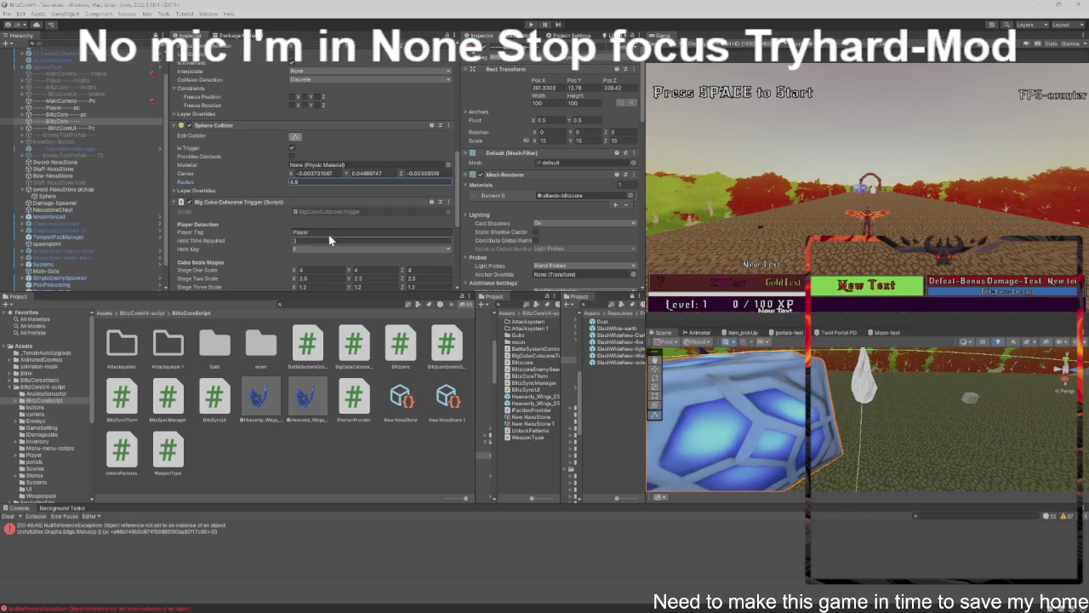
scroll(356, 233, down, 1)
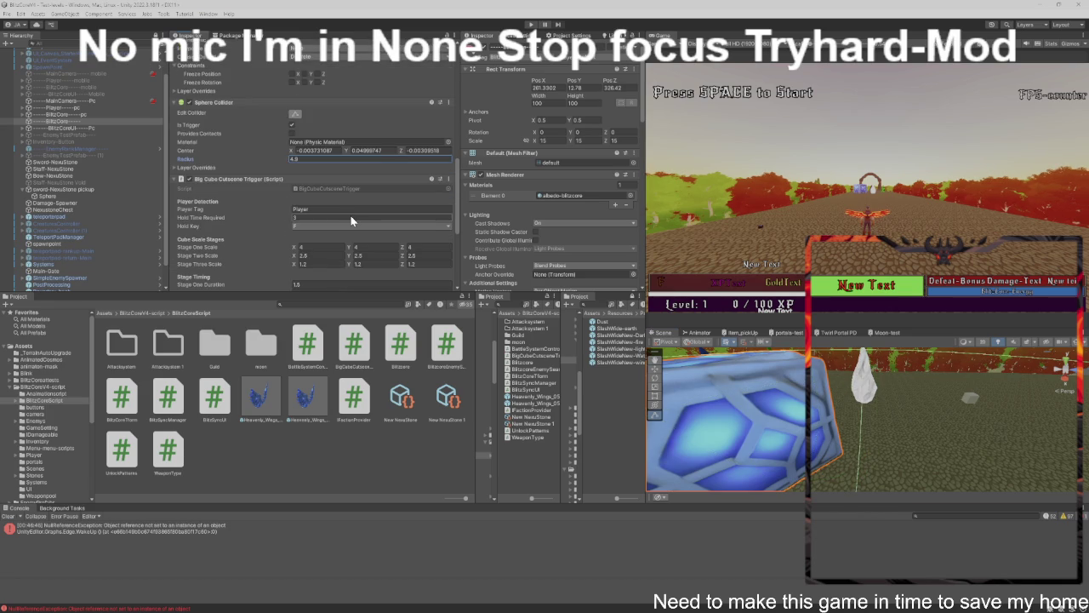
scroll(353, 222, down, 1)
click(422, 240)
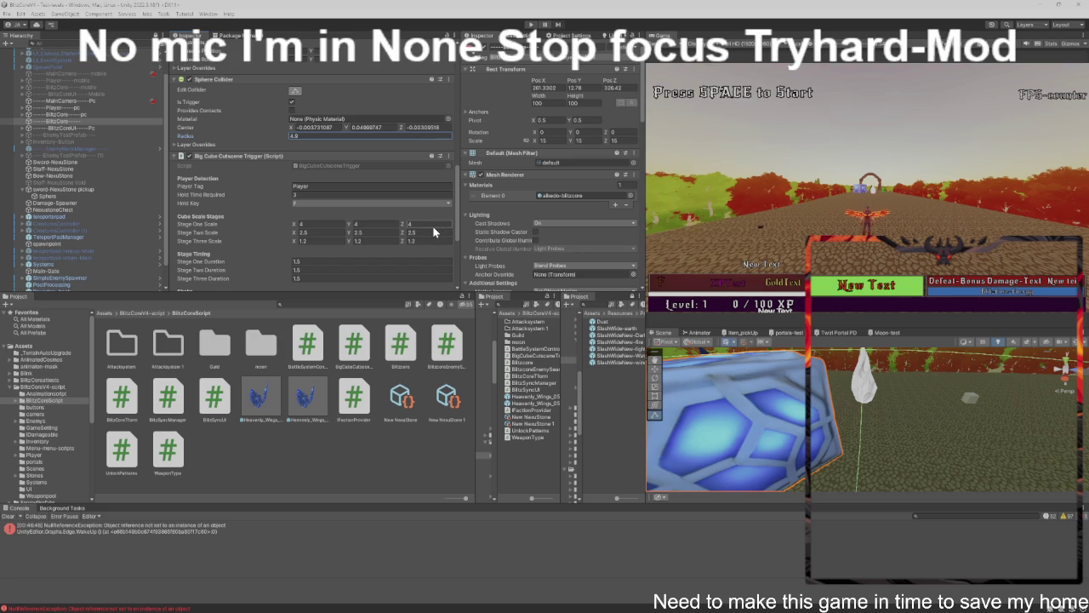
scroll(433, 225, up, 10)
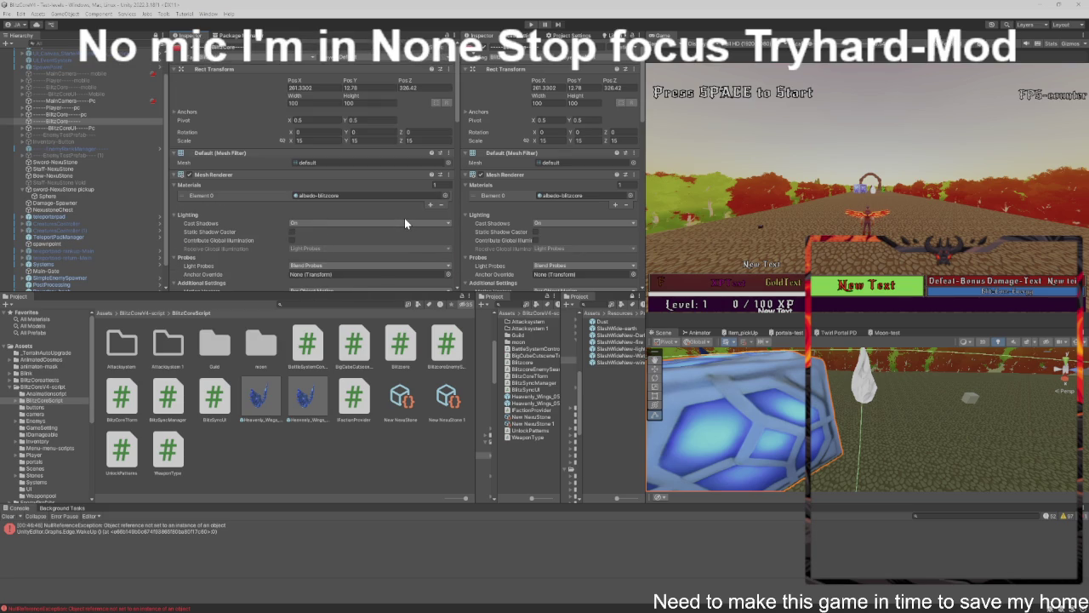
scroll(405, 223, down, 10)
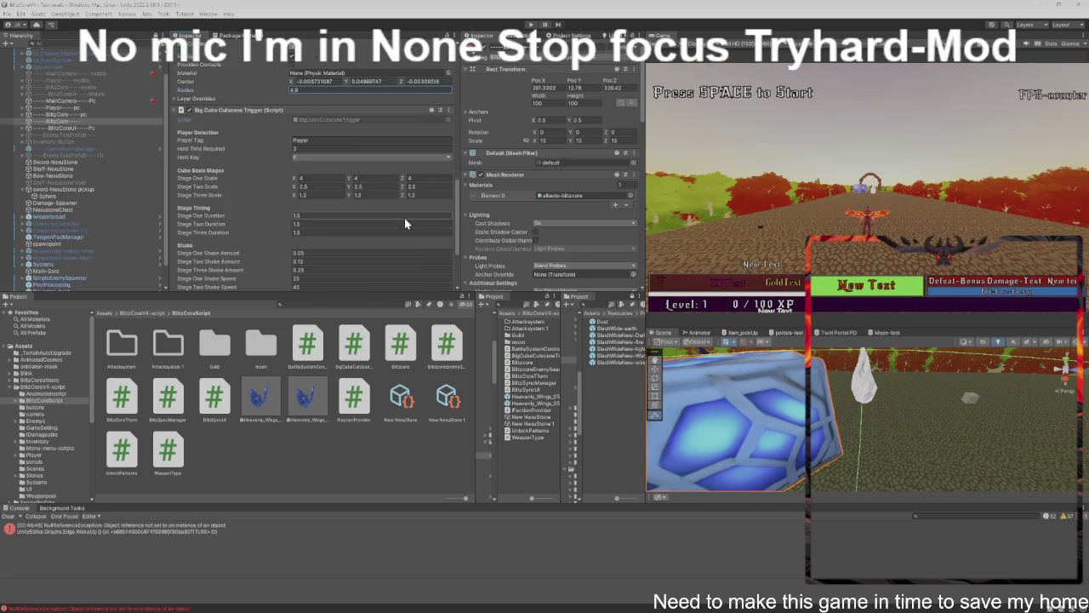
scroll(404, 223, down, 1)
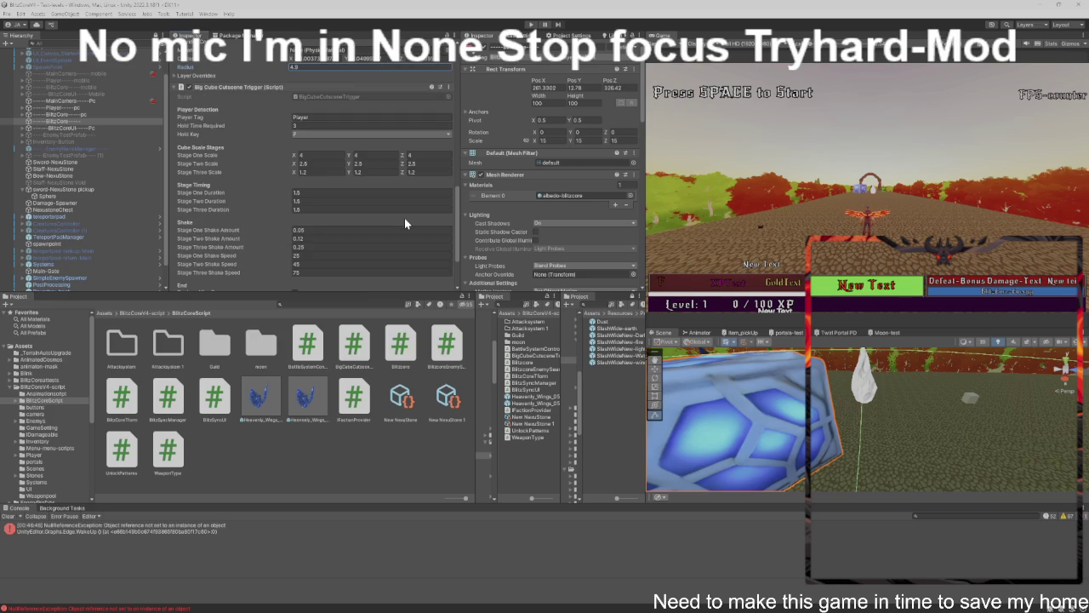
click(417, 163)
click(337, 157)
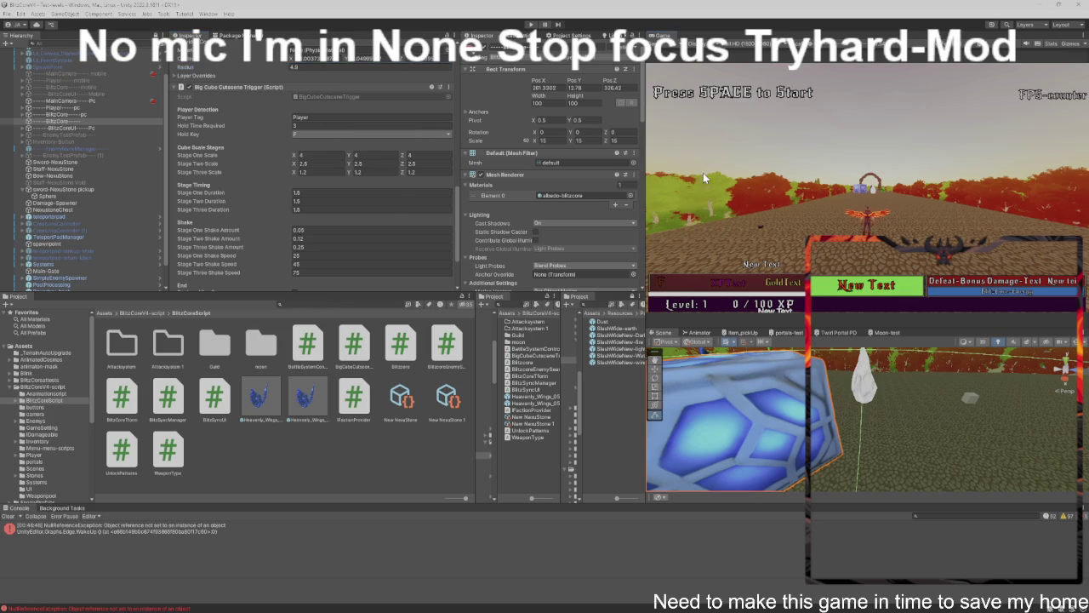
key(ctrl+p)
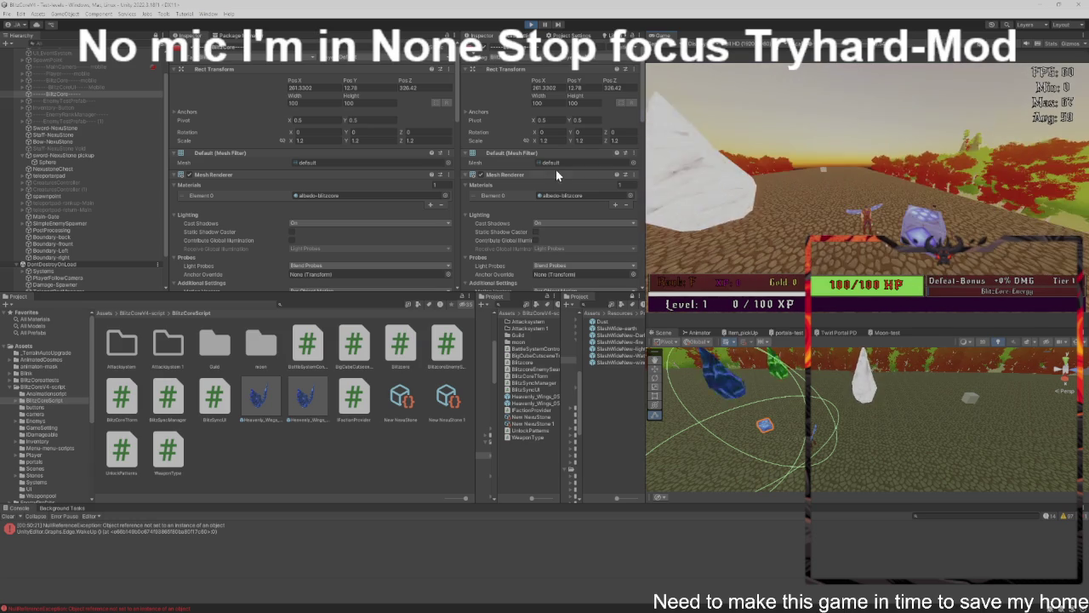
Scroll BlitzCore's Inspector down to the Big Cube Cutscene Trigger stage, timing and shake settings.
scroll(381, 146, down, 3)
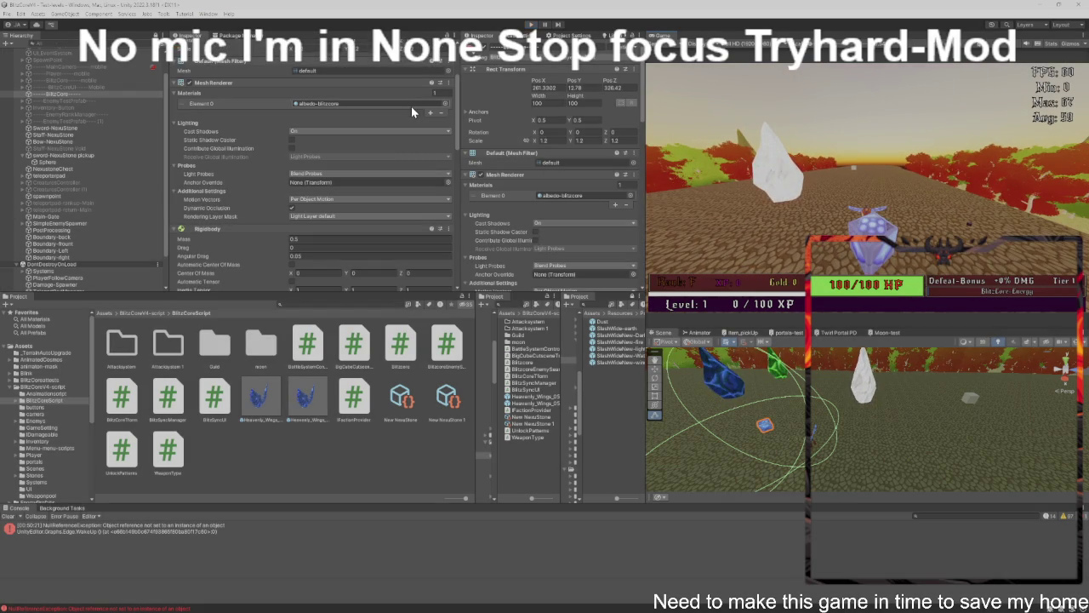
scroll(357, 109, down, 5)
scroll(355, 124, down, 6)
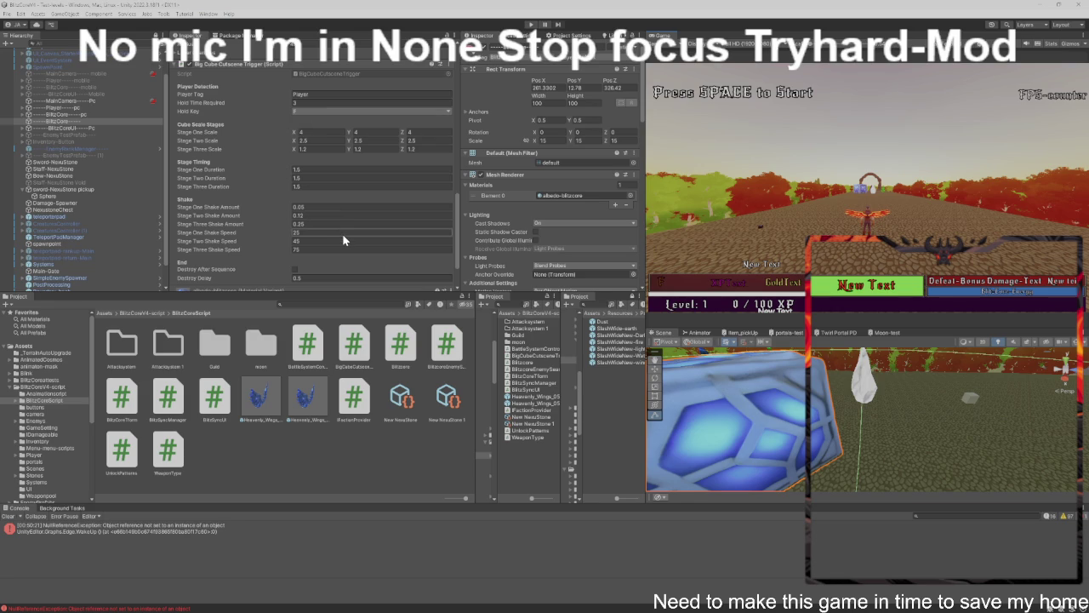
scroll(372, 207, down, 1)
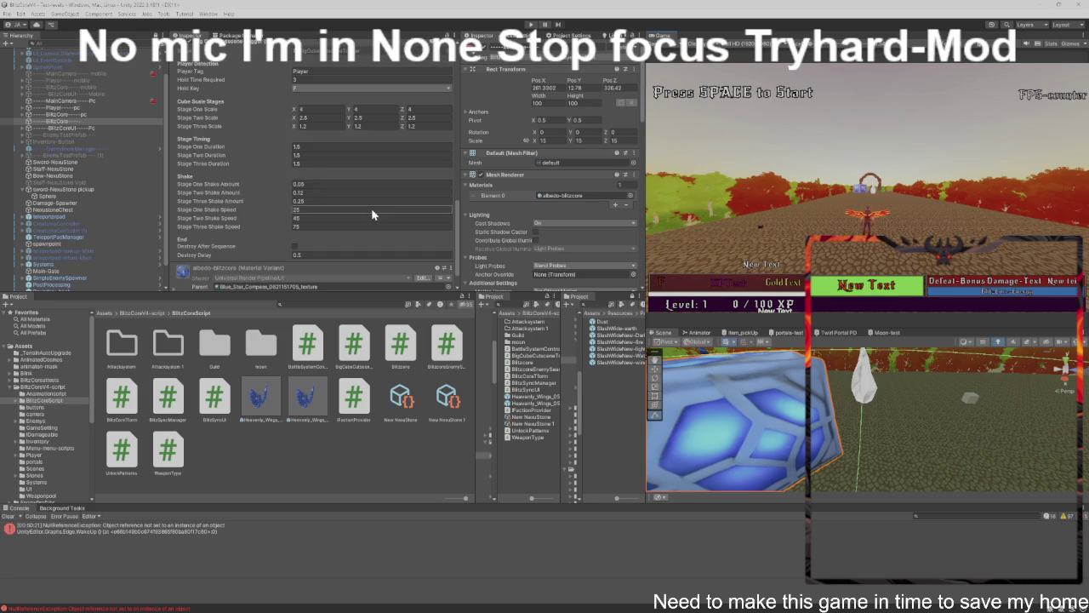
click(333, 147)
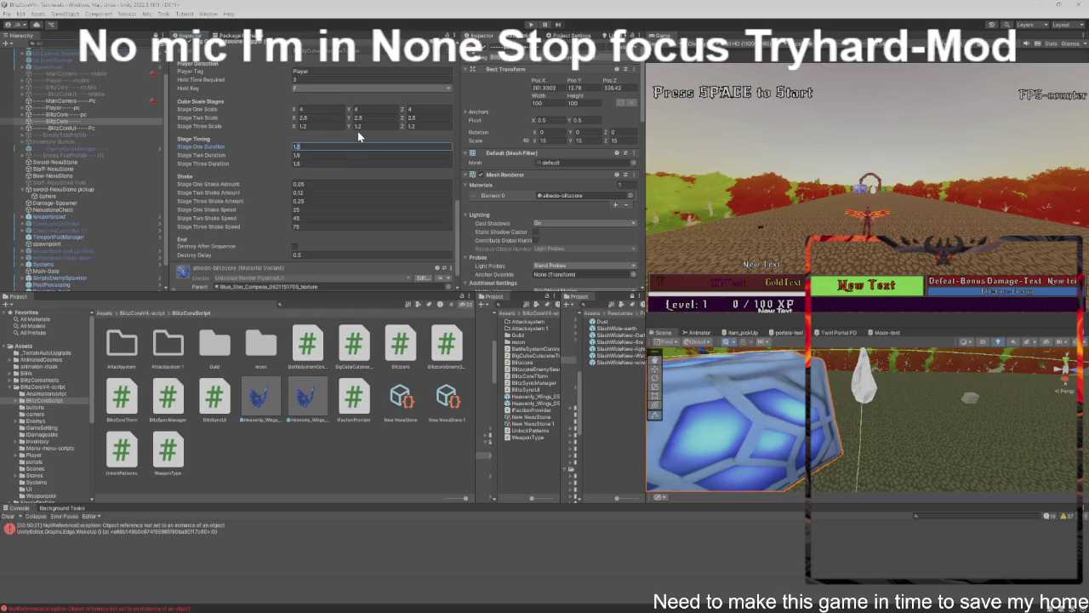
Change Big Cube Cutscene Trigger's Hold Time Required to 1.5 seconds.
click(325, 79)
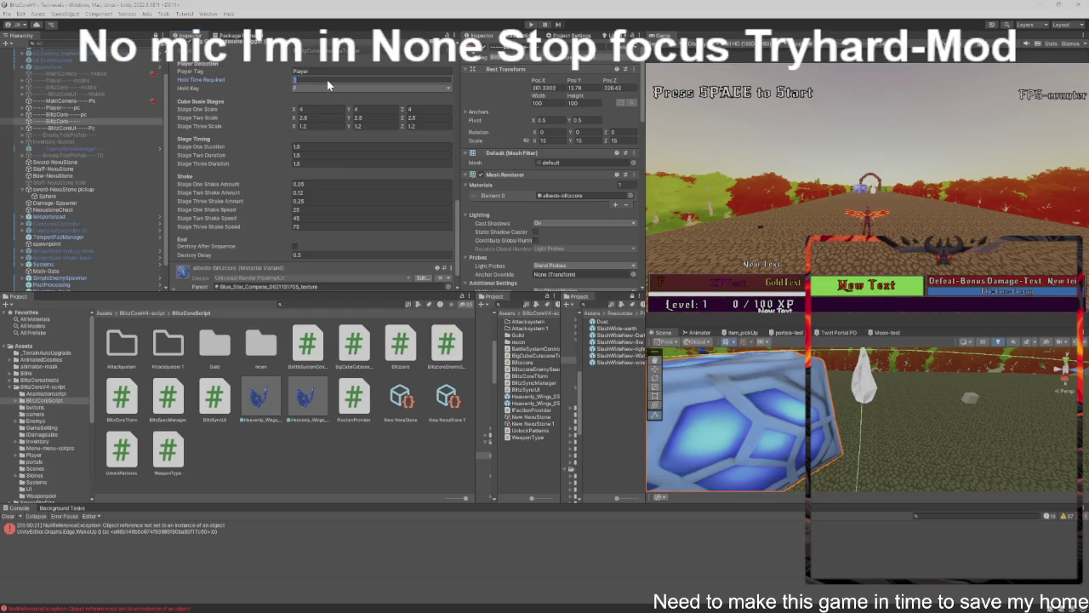
text(1.5)
click(694, 143)
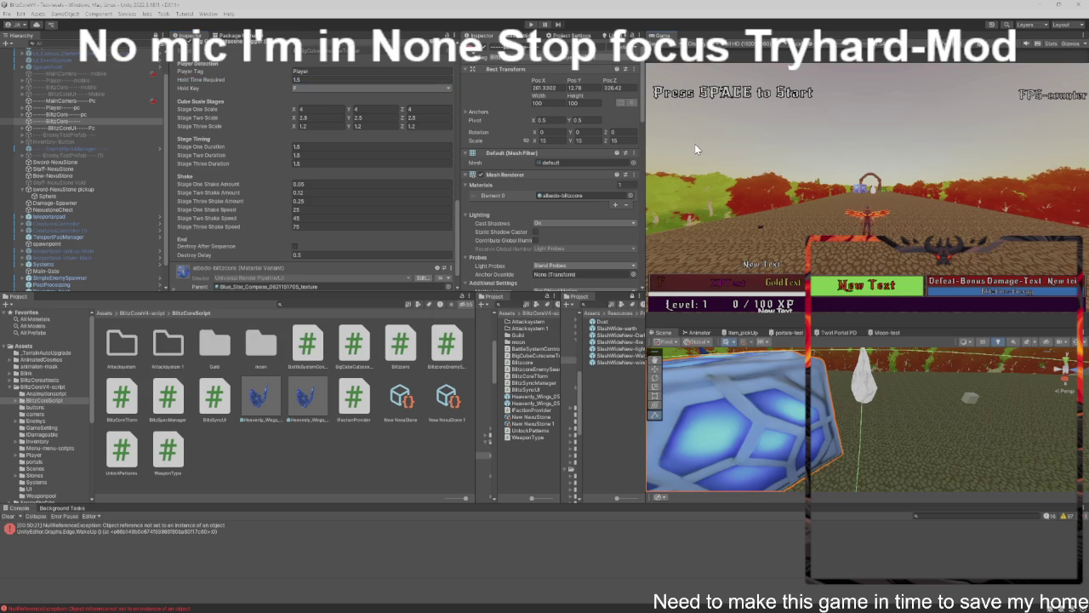
key(ctrl+o)
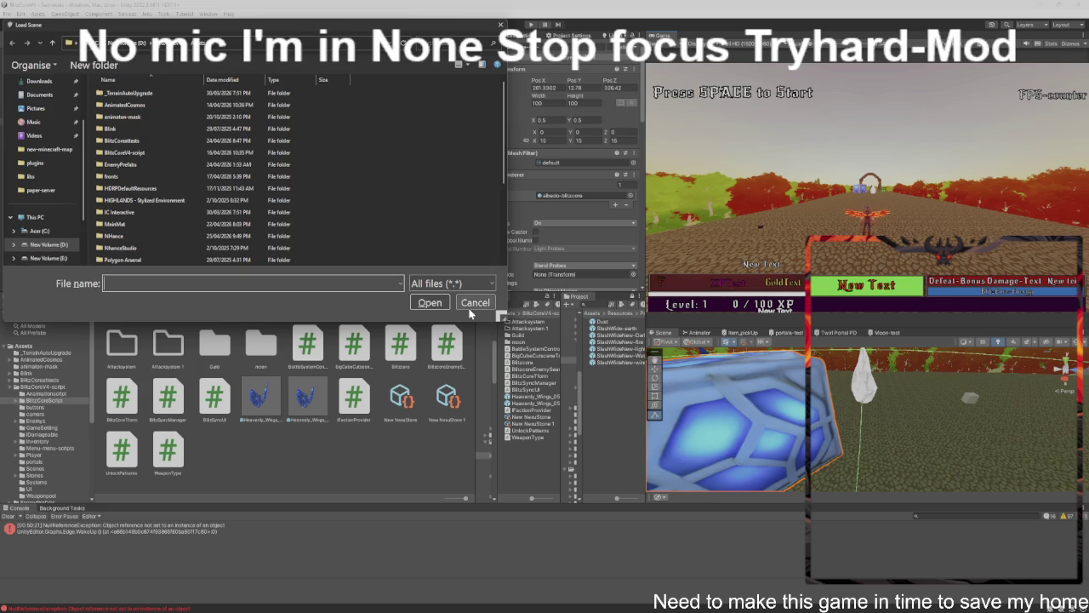
Cancel the Load Scene dialog and play-test the 1.5-second hold cutscene trigger.
click(473, 304)
key(ctrl+p)
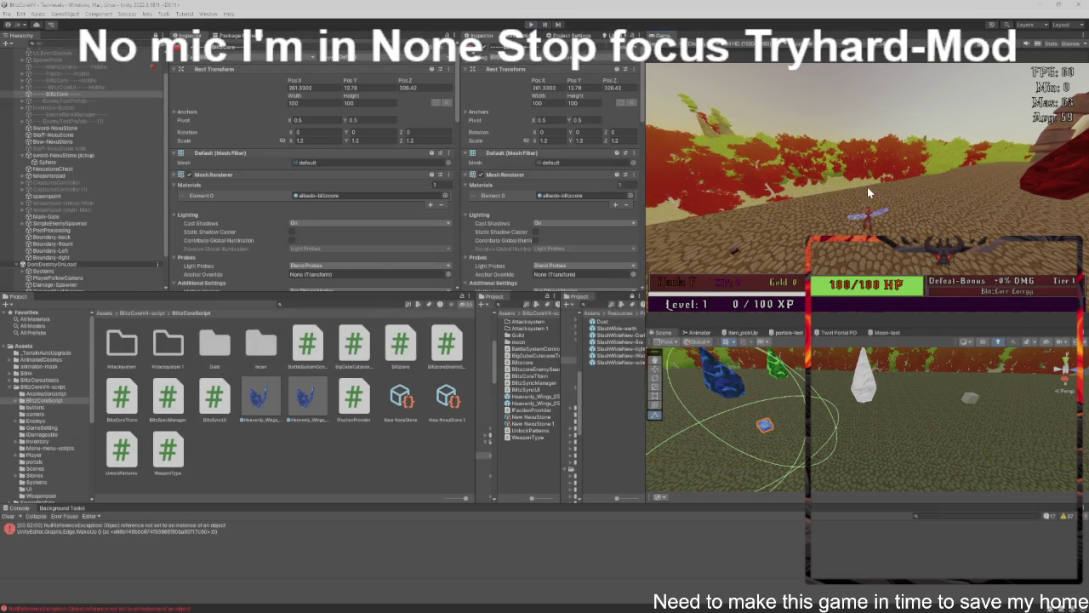
key(alt+Tab)
key(alt+Tab)
key(alt+Tab)
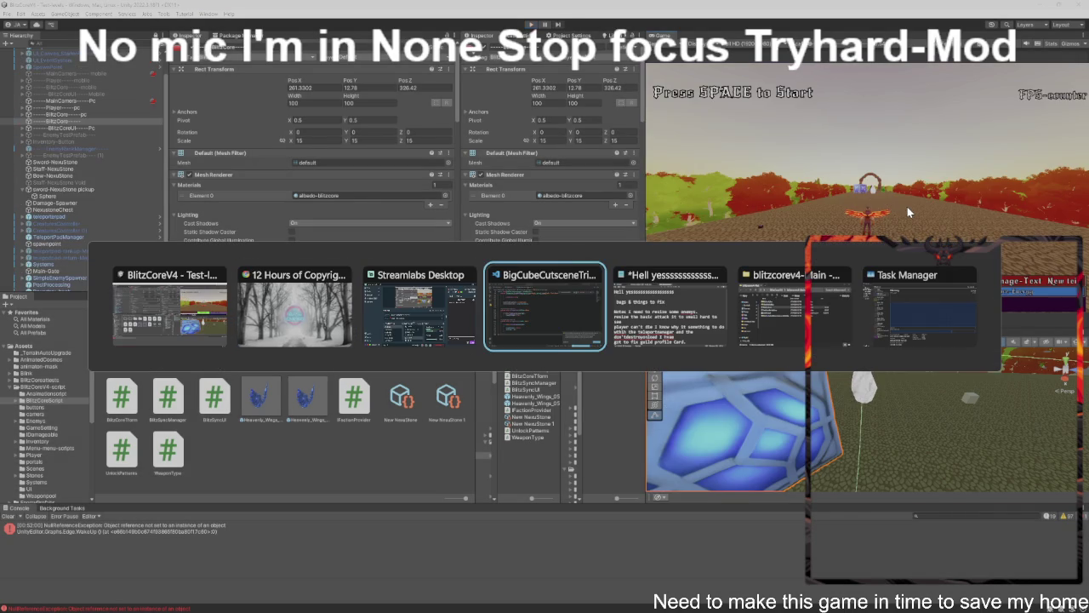
Switch to Blitzcore.cs in VS Code and select all of its code.
click(212, 43)
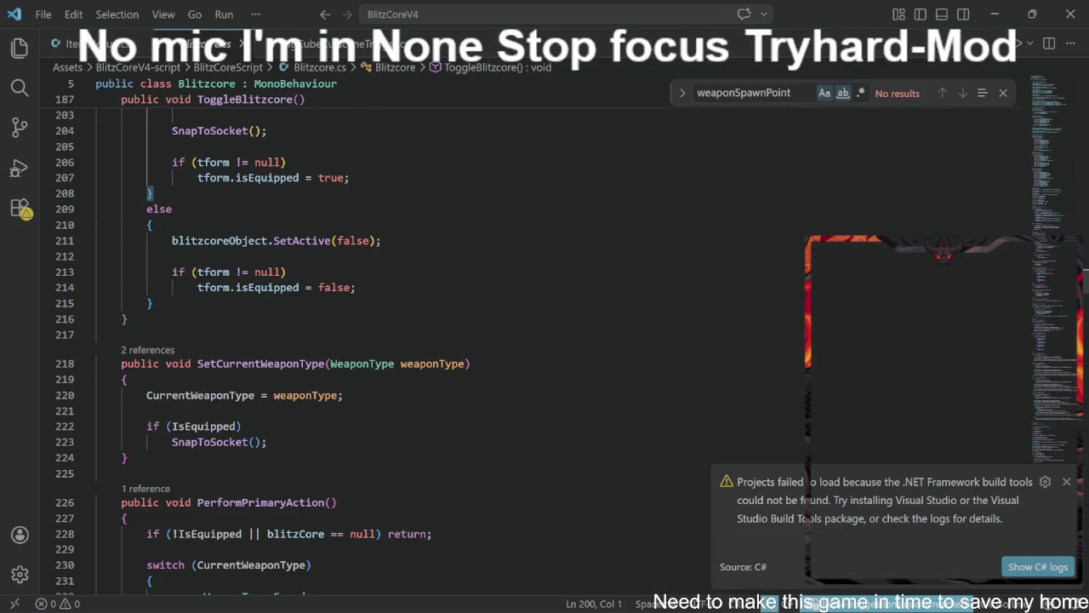
key(ctrl+a)
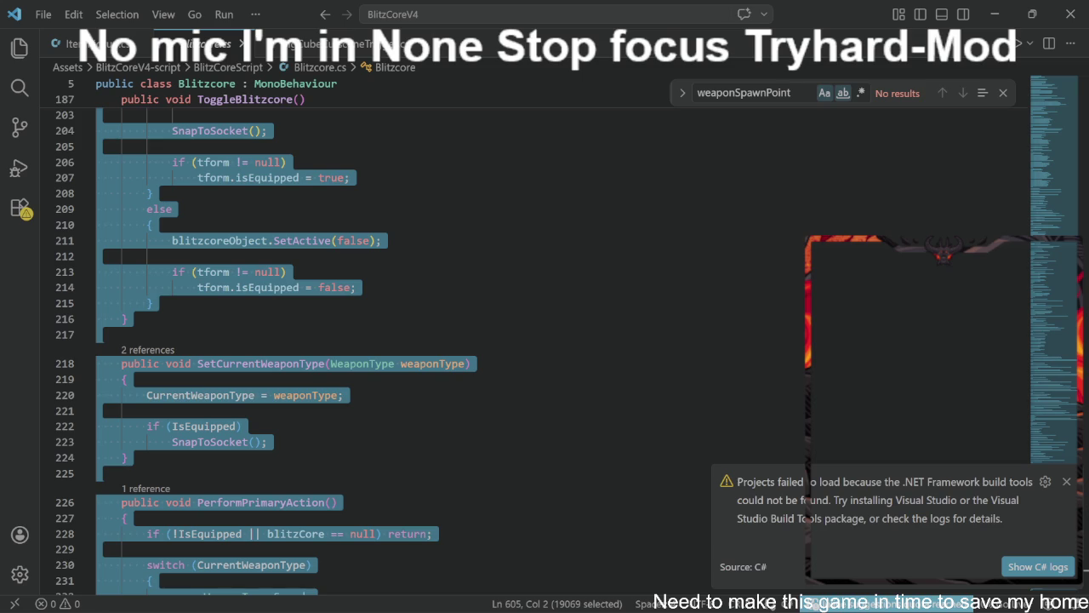
key(alt+Tab)
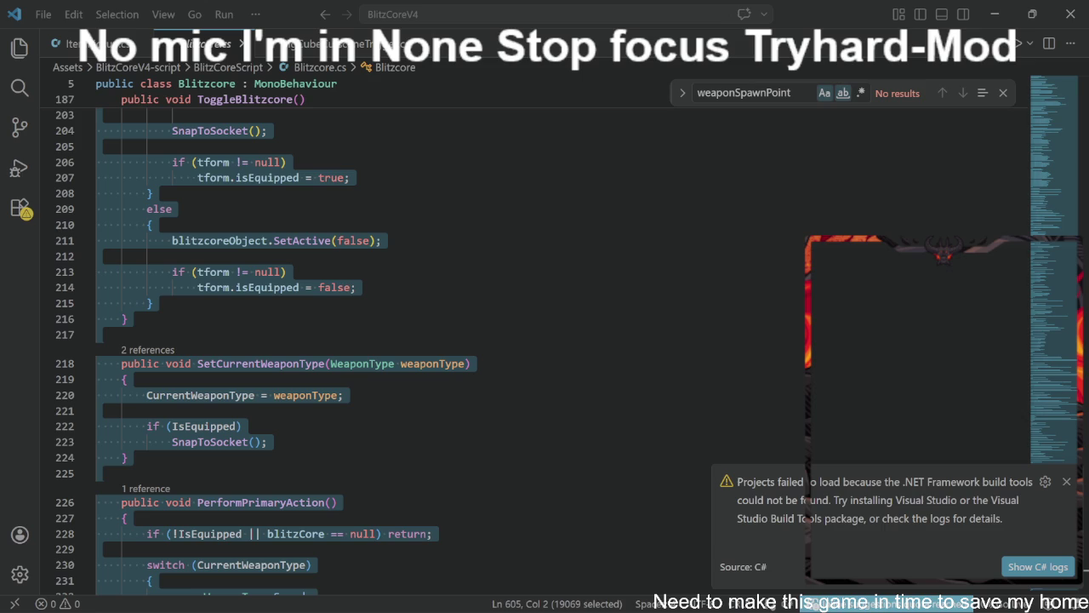
key(ctrl+f)
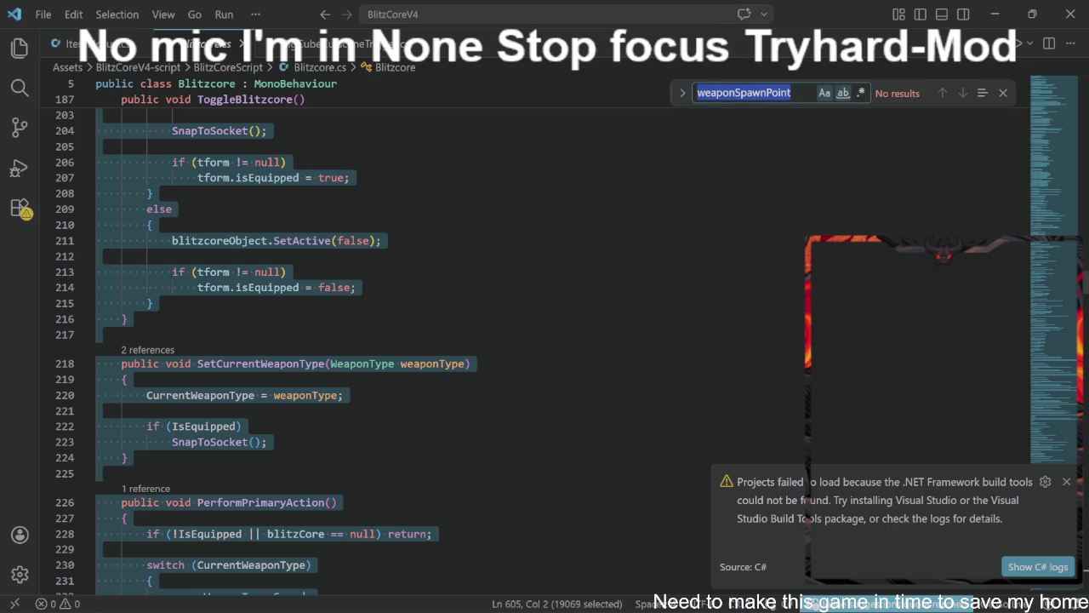
Type 'weapontype' in the find box, then erase it to leave the search empty.
text(wea)
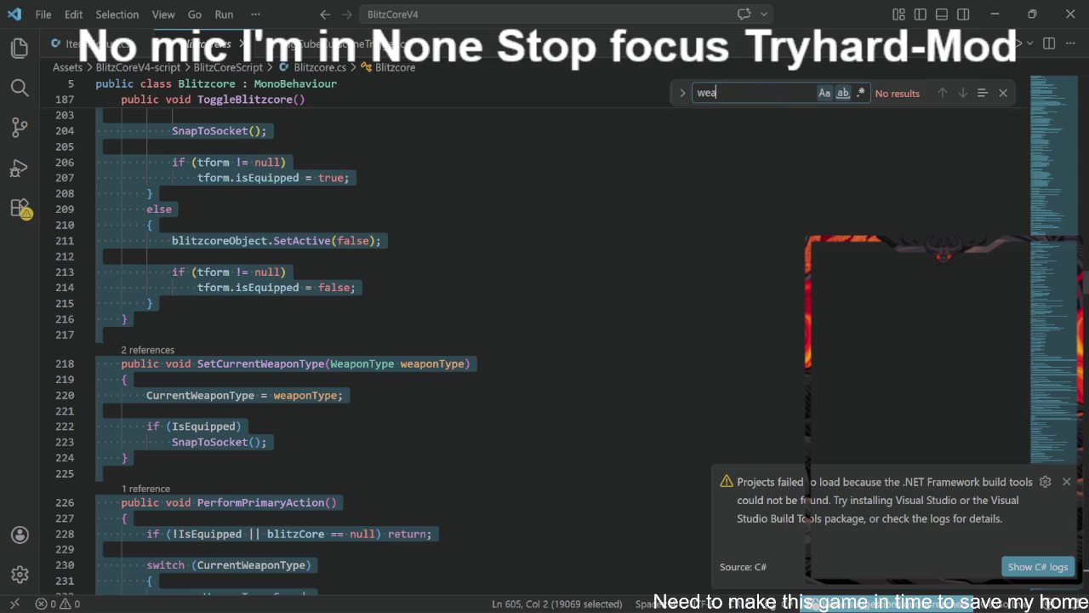
text(pontype)
key(BackSpace)
key(BackSpace)
key(BackSpace)
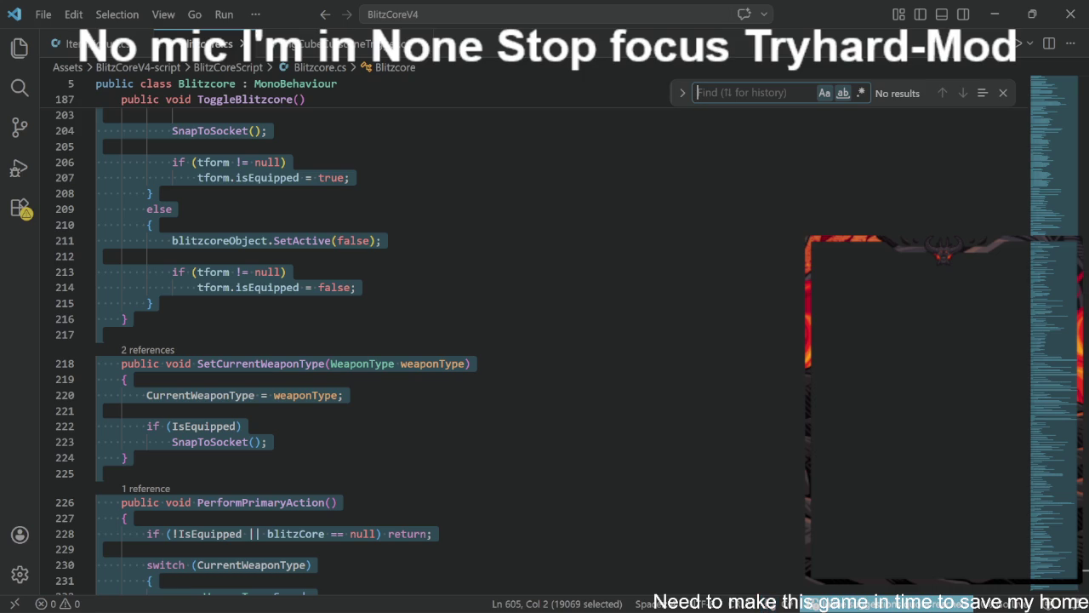
key(alt+Tab)
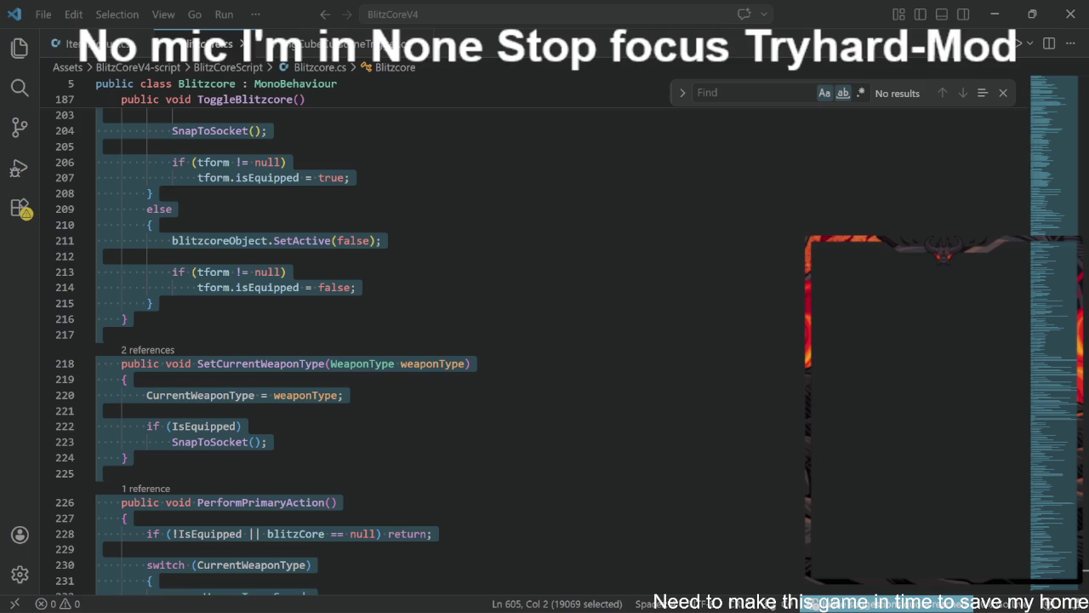
key(alt+Tab)
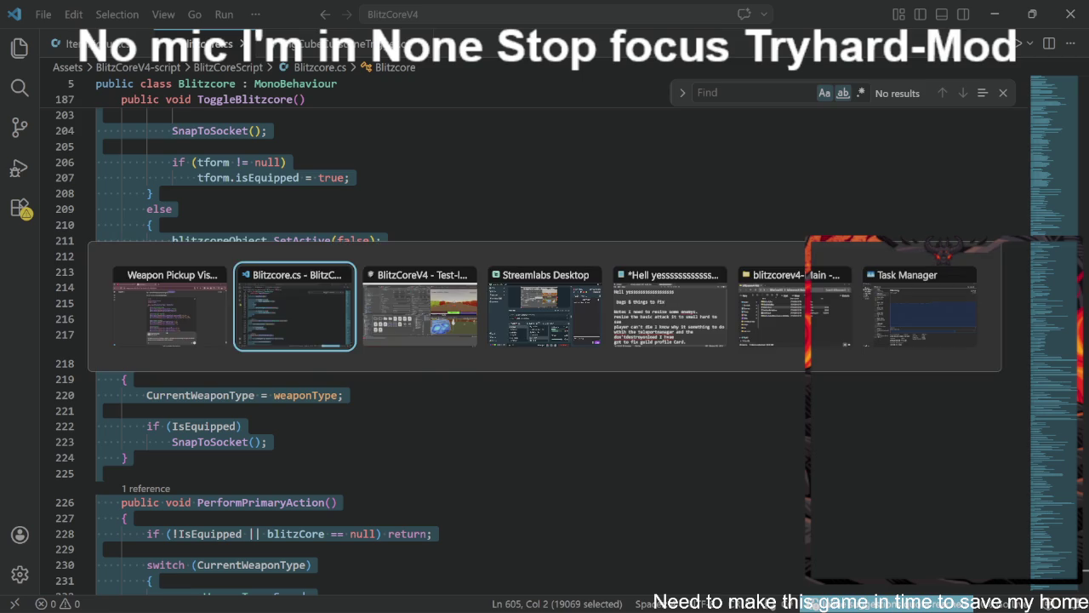
Switch from Unity over to the ChatGPT window.
key(alt+Tab)
key(alt+Tab)
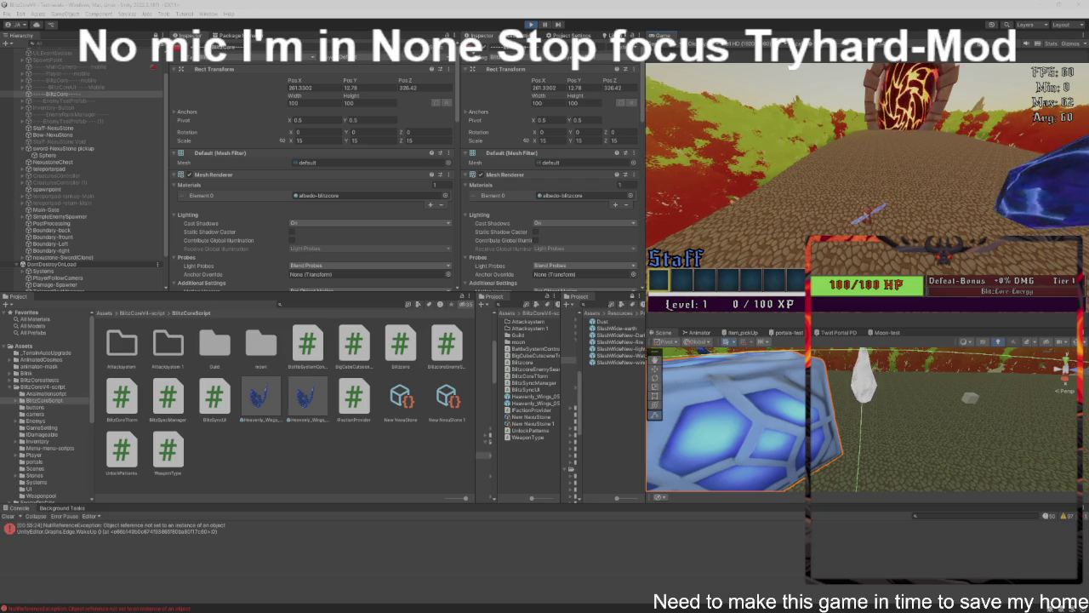
Return to Unity, play-test with the Staff equipped, then exit Play mode.
key(alt+Tab)
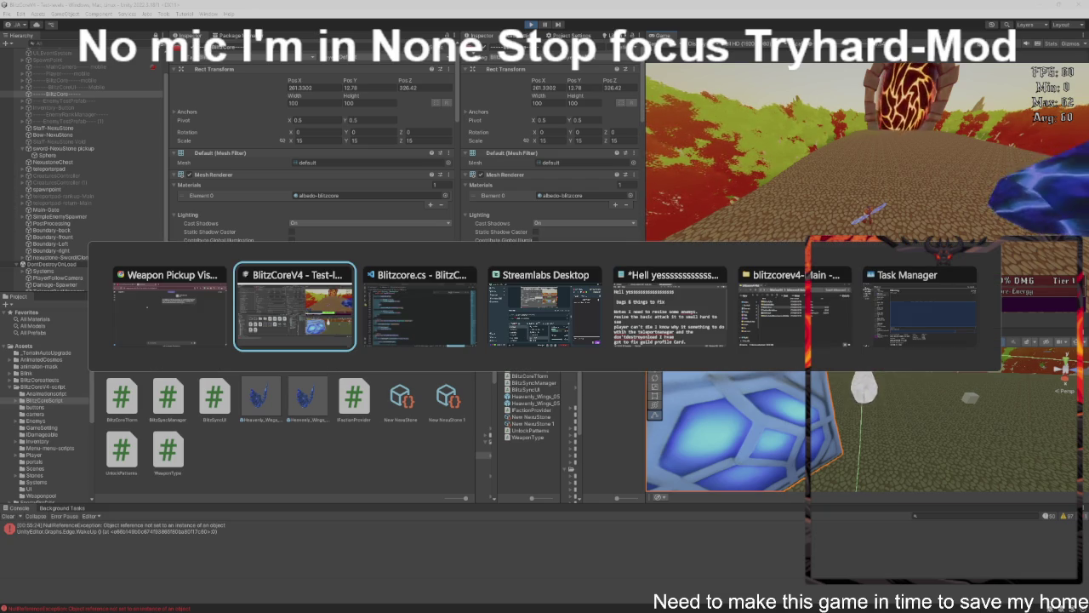
key(alt+Tab)
key(alt+Tab)
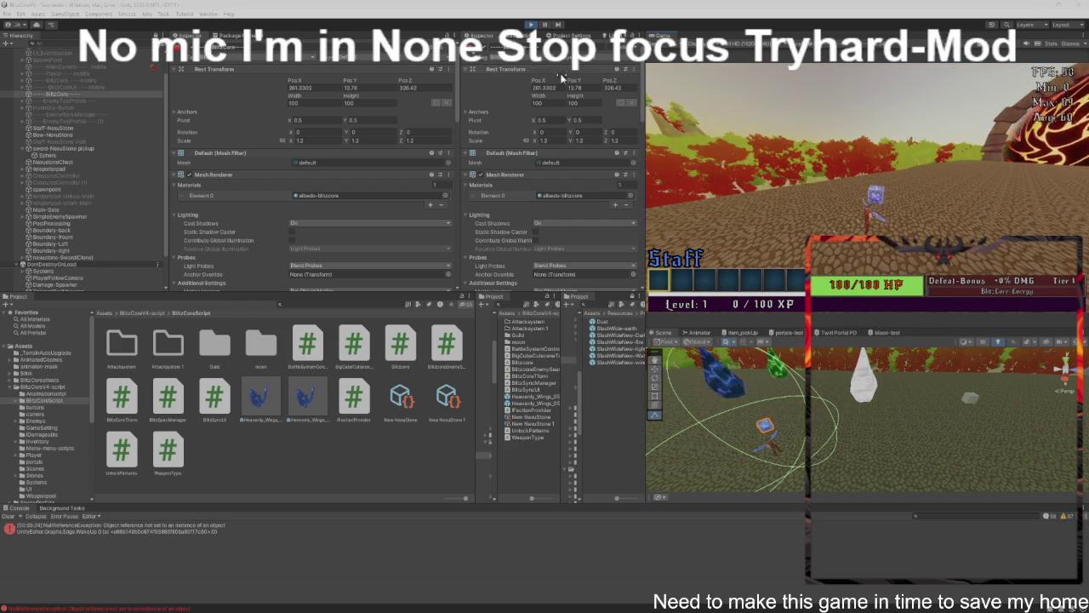
click(531, 25)
Bring up Blitzcore.cs and review GetSocketOffsetWorld and SnapToSocket around lines 286-288.
mouse_move(251, 600)
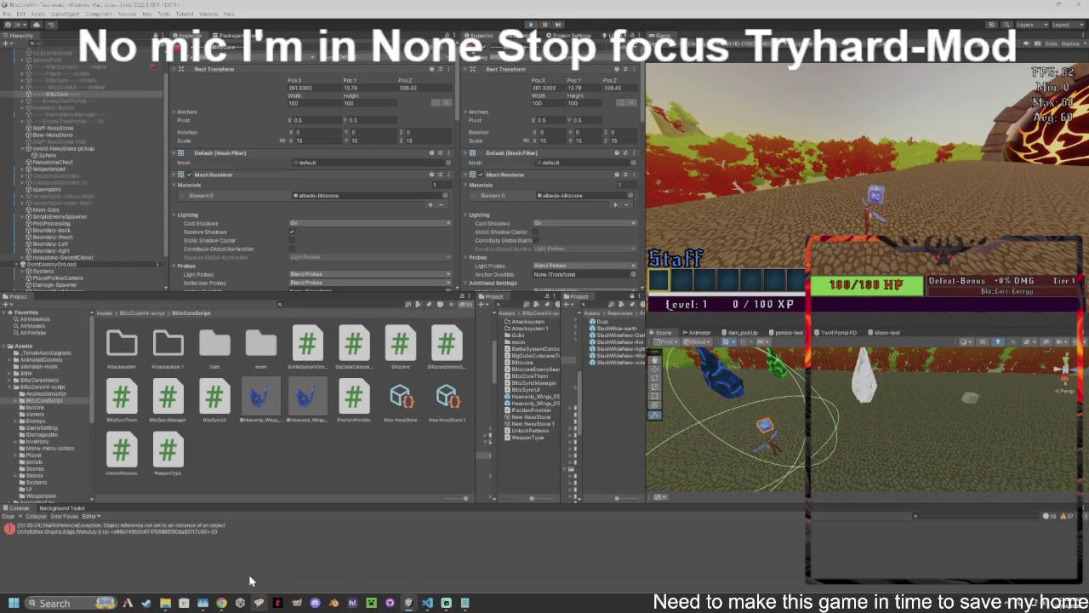
click(427, 603)
scroll(340, 340, down, 15)
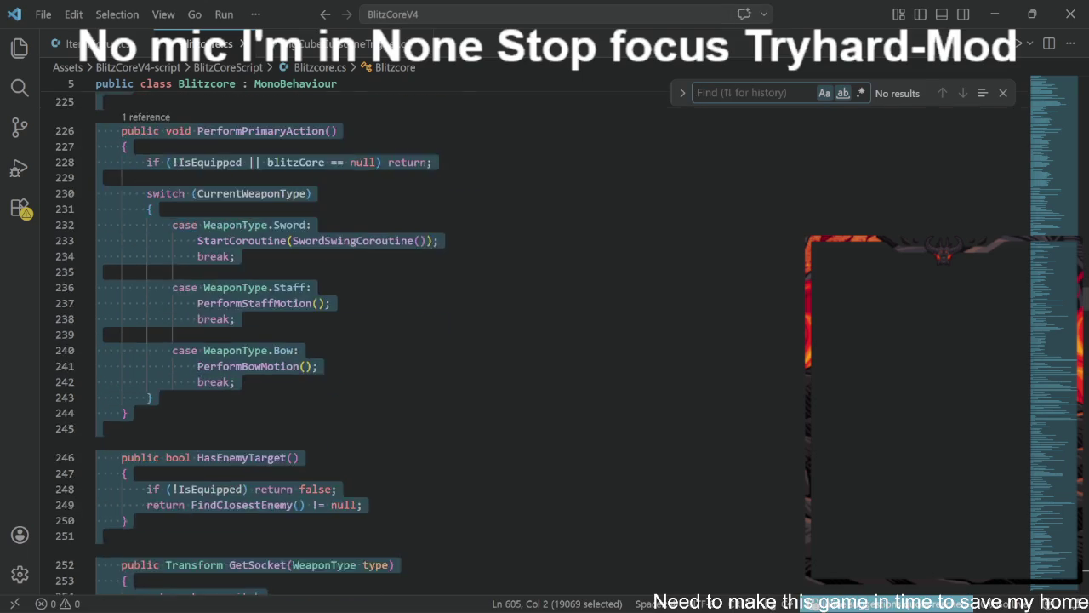
scroll(341, 340, down, 15)
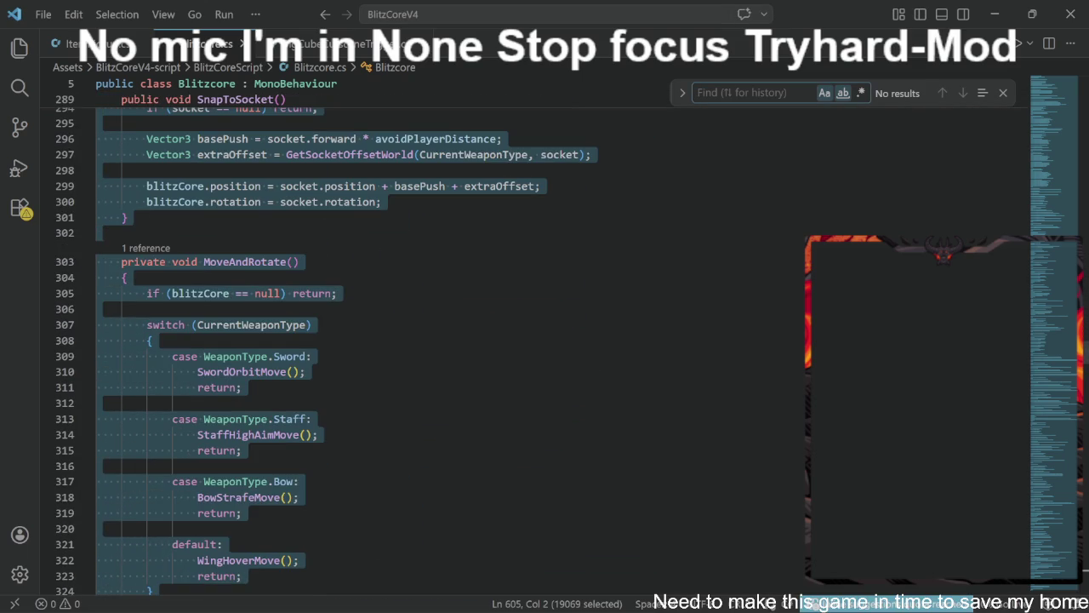
scroll(340, 340, up, 4)
scroll(340, 340, up, 5)
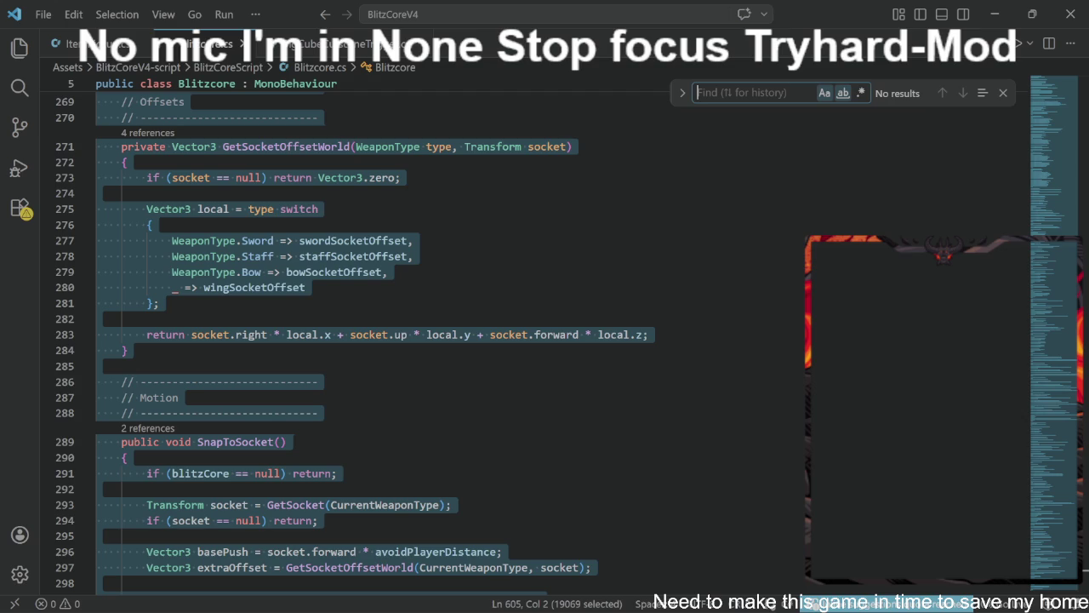
click(319, 412)
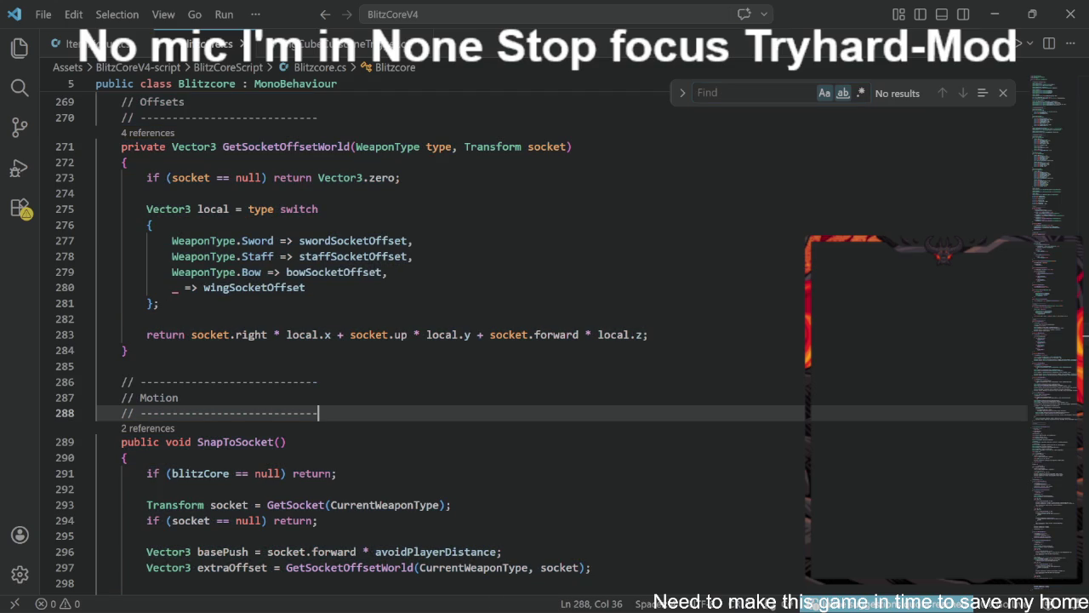
click(319, 381)
Select the entire Blitzcore.cs script and switch to another window.
key(ctrl+a)
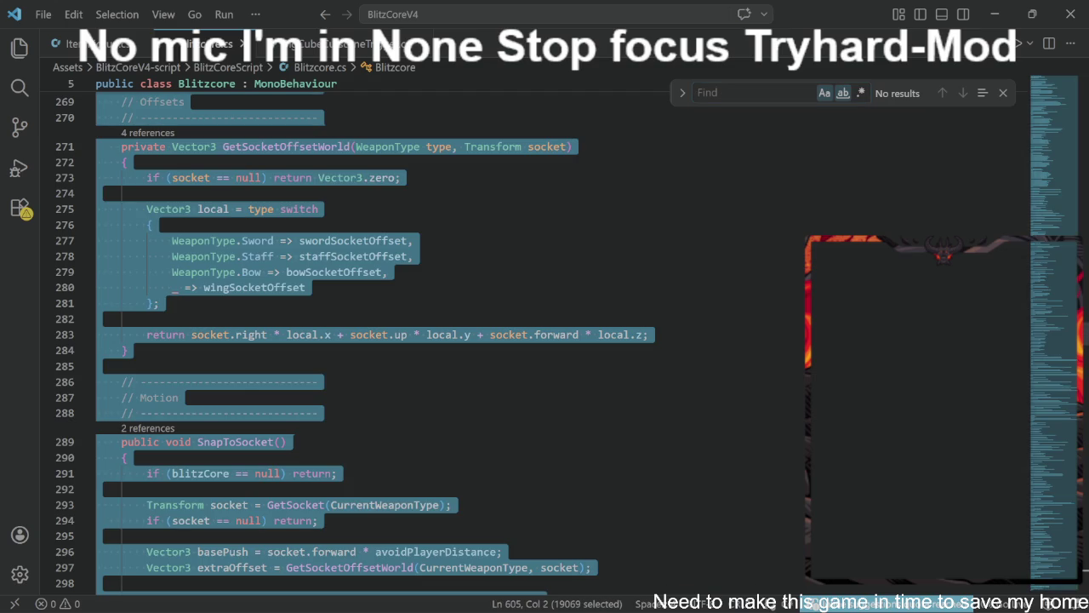
key(alt+Tab)
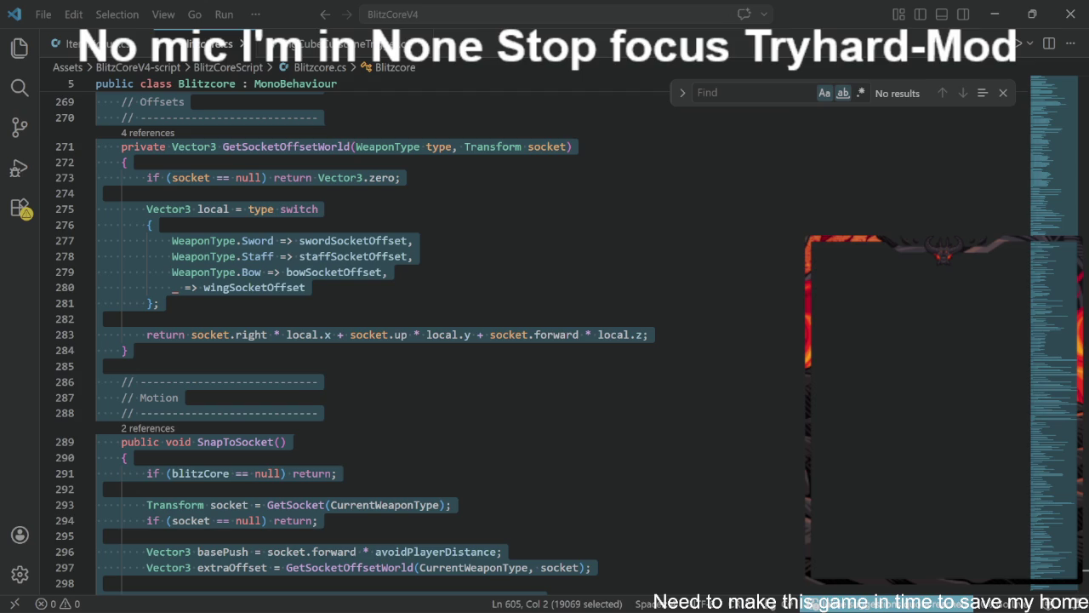
scroll(375, 340, down, 3)
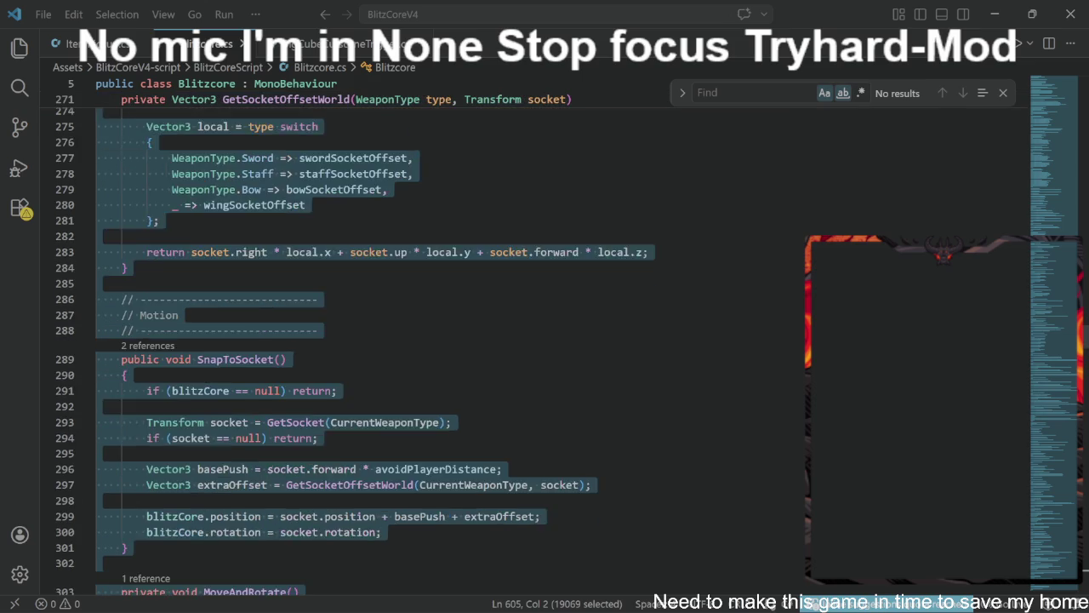
click(126, 292)
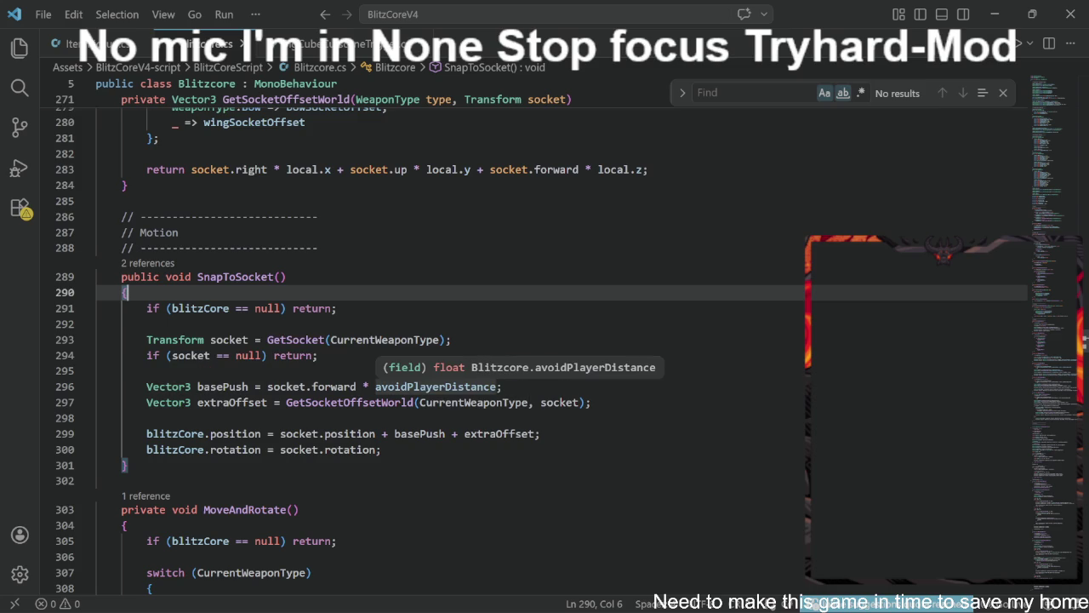
double_click(435, 386)
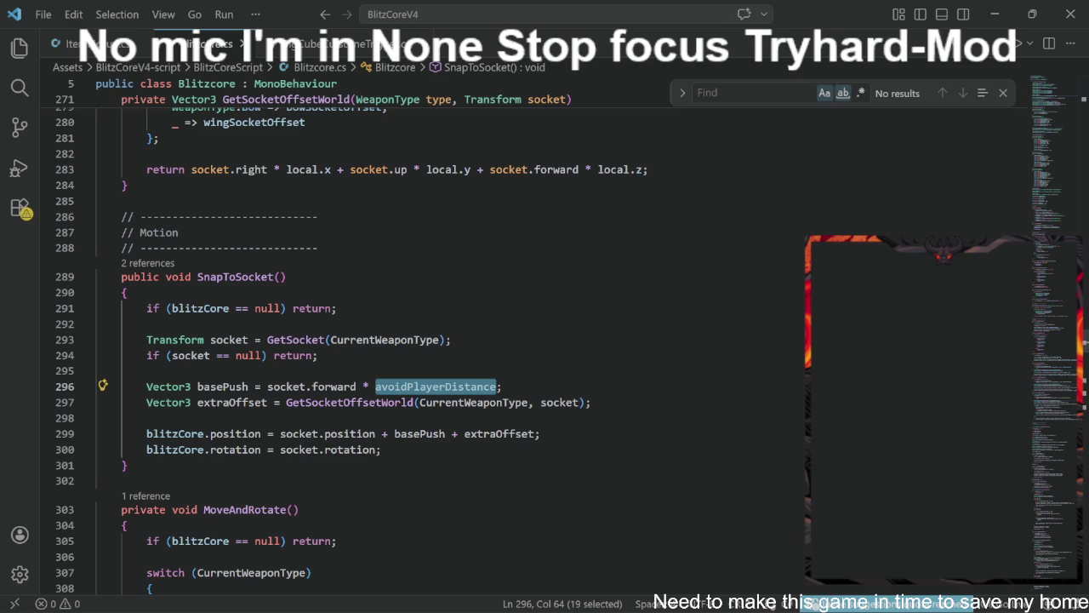
scroll(544, 340, down, 2)
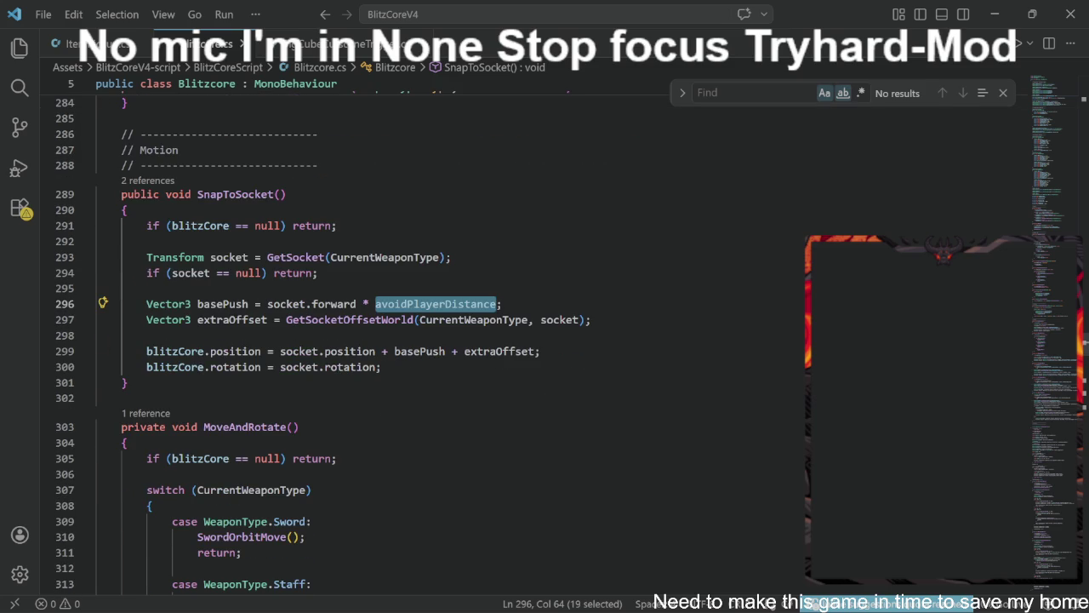
click(379, 367)
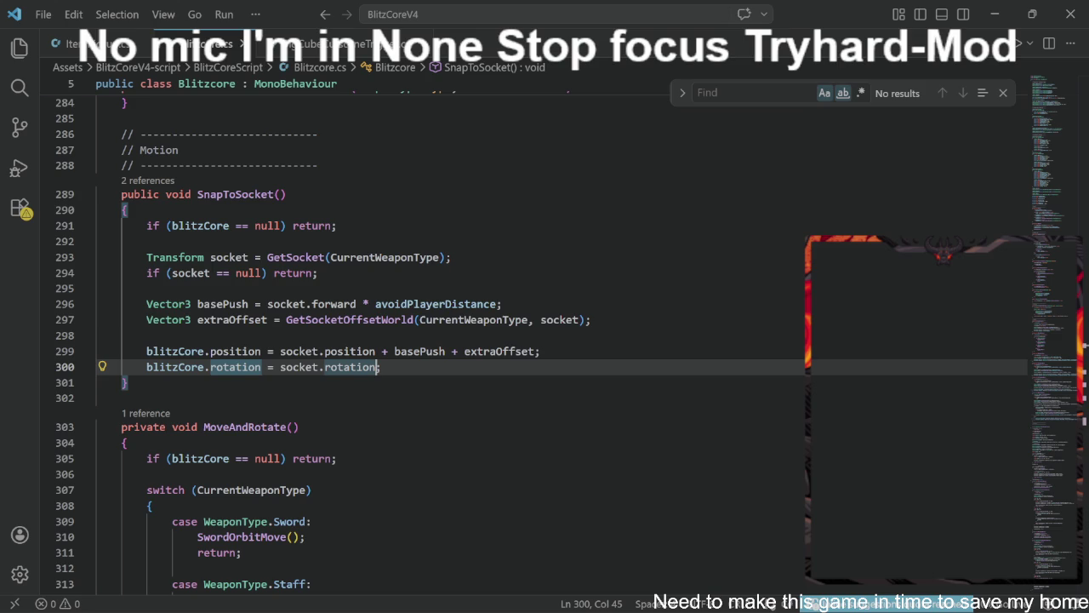
scroll(511, 341, down, 6)
scroll(510, 340, down, 3)
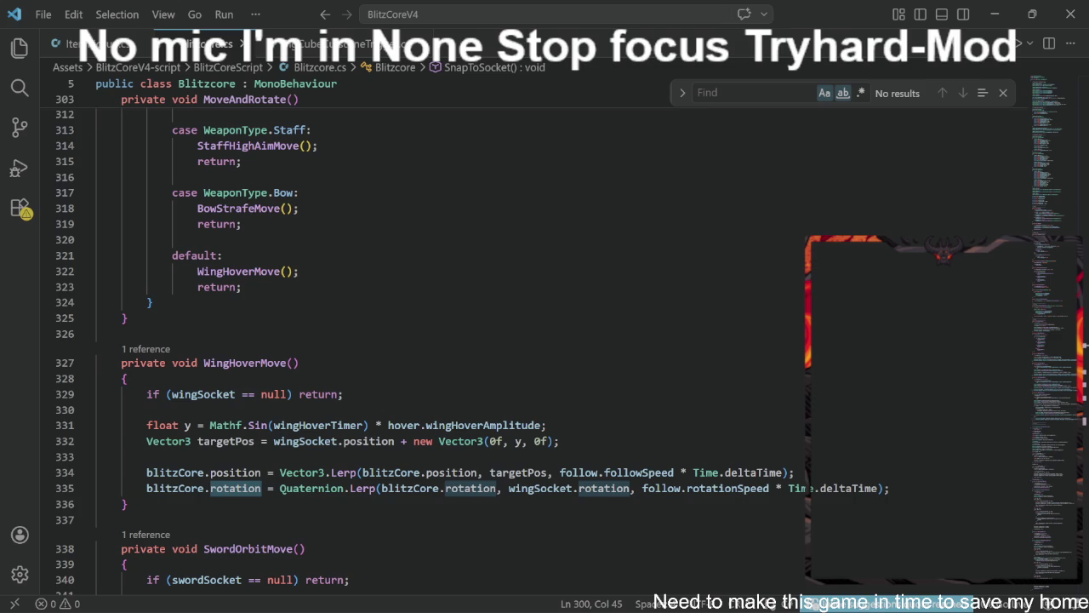
Review the hoverY bow position and bow follow lines in Blitzcore.cs.
scroll(511, 340, down, 10)
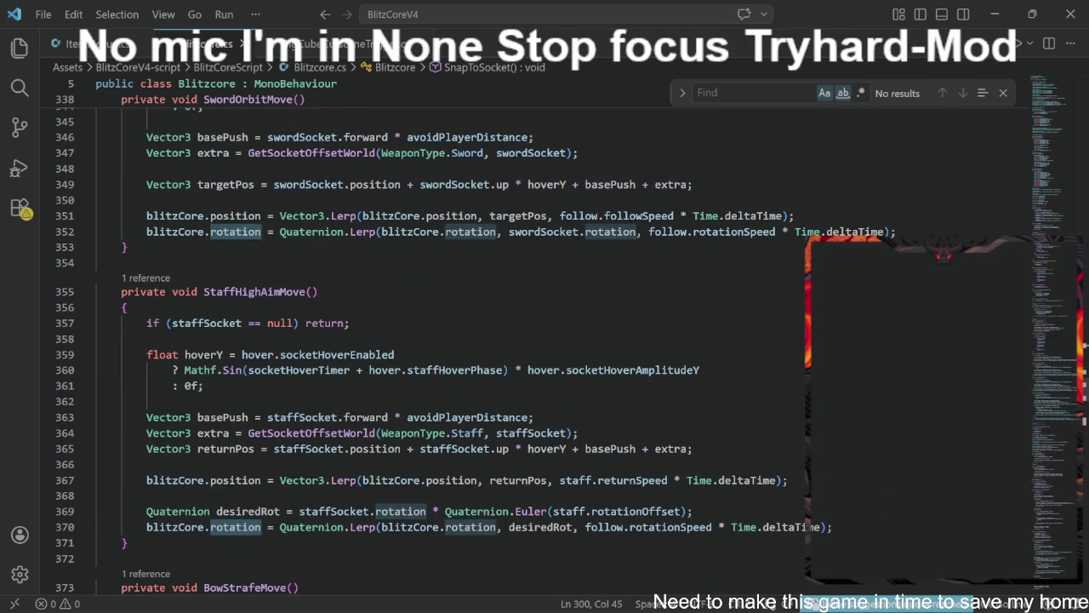
scroll(511, 340, down, 5)
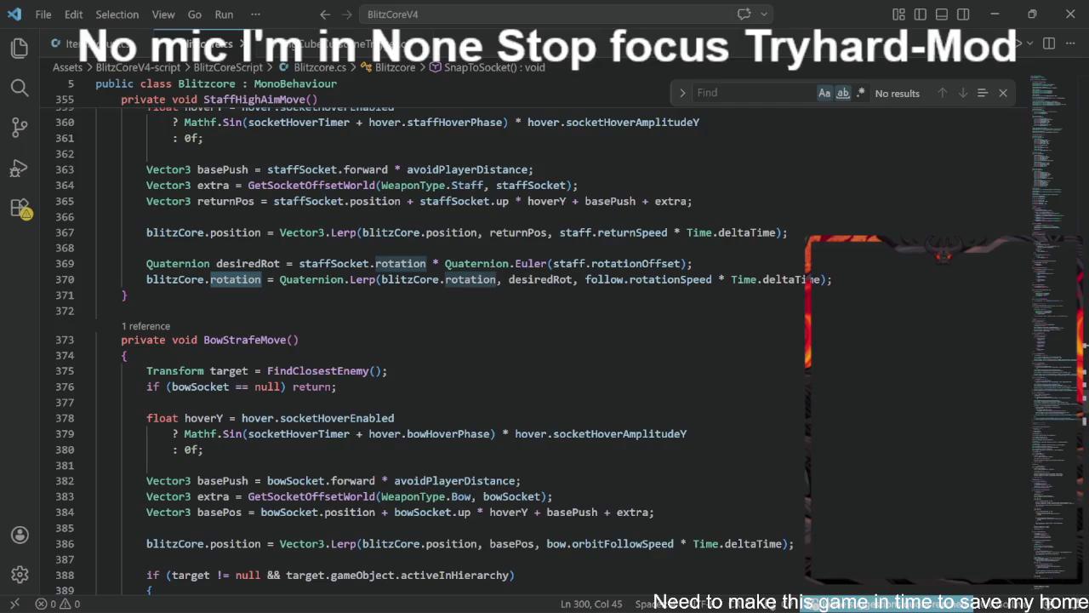
scroll(511, 340, down, 3)
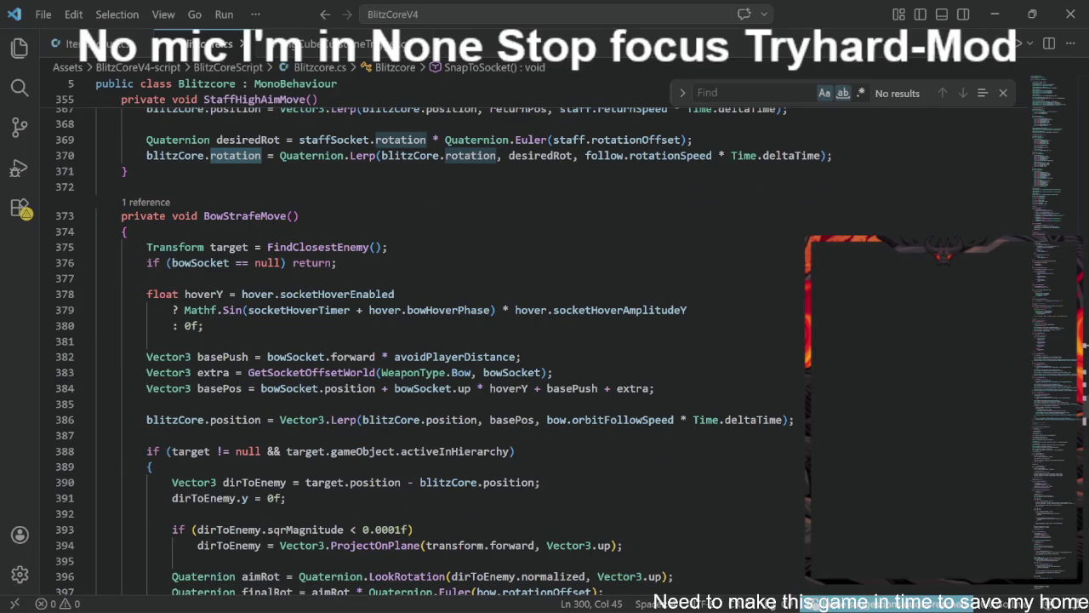
click(490, 388)
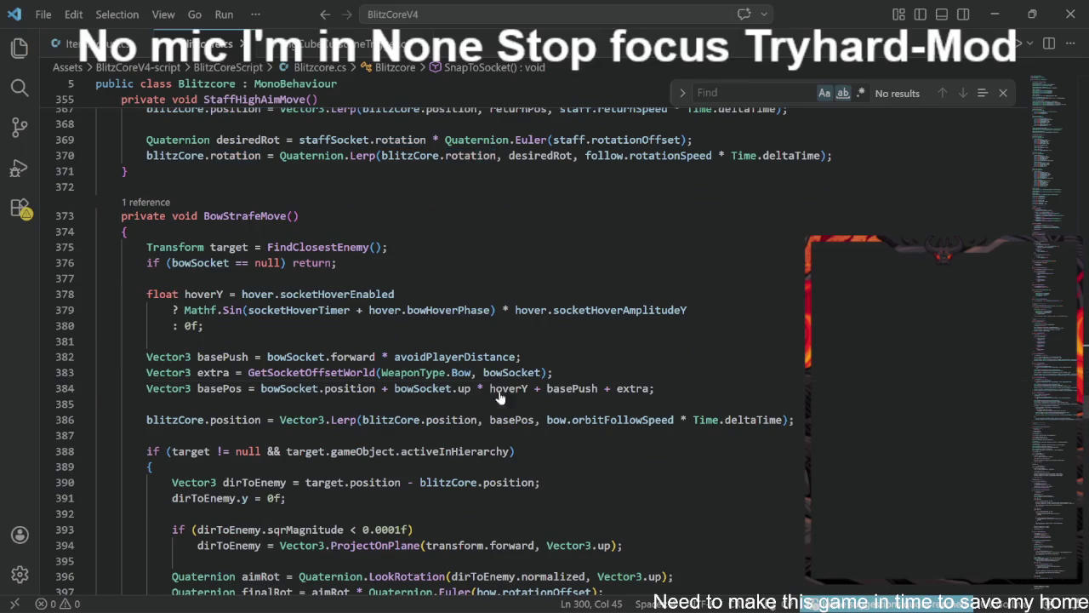
right_click(490, 388)
key(Escape)
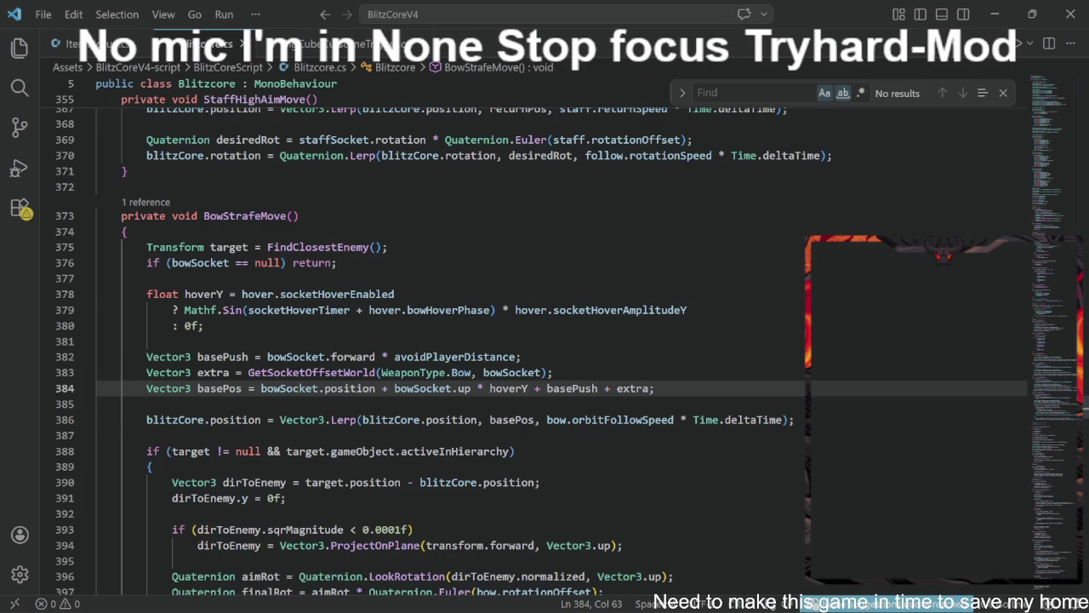
right_click(625, 420)
key(Escape)
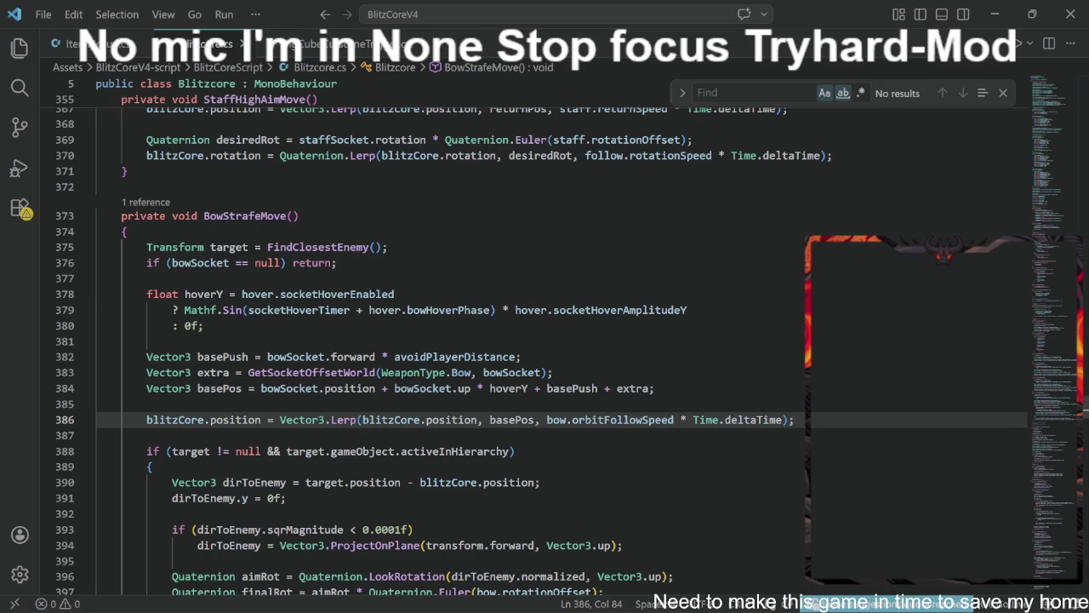
scroll(544, 341, down, 2)
scroll(545, 340, down, 6)
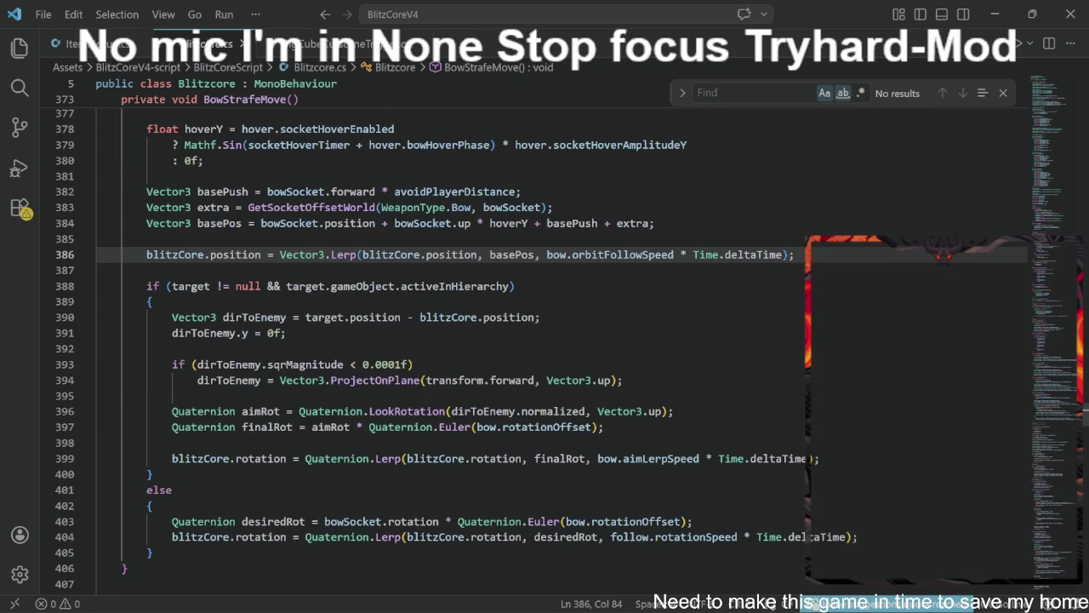
scroll(545, 341, down, 2)
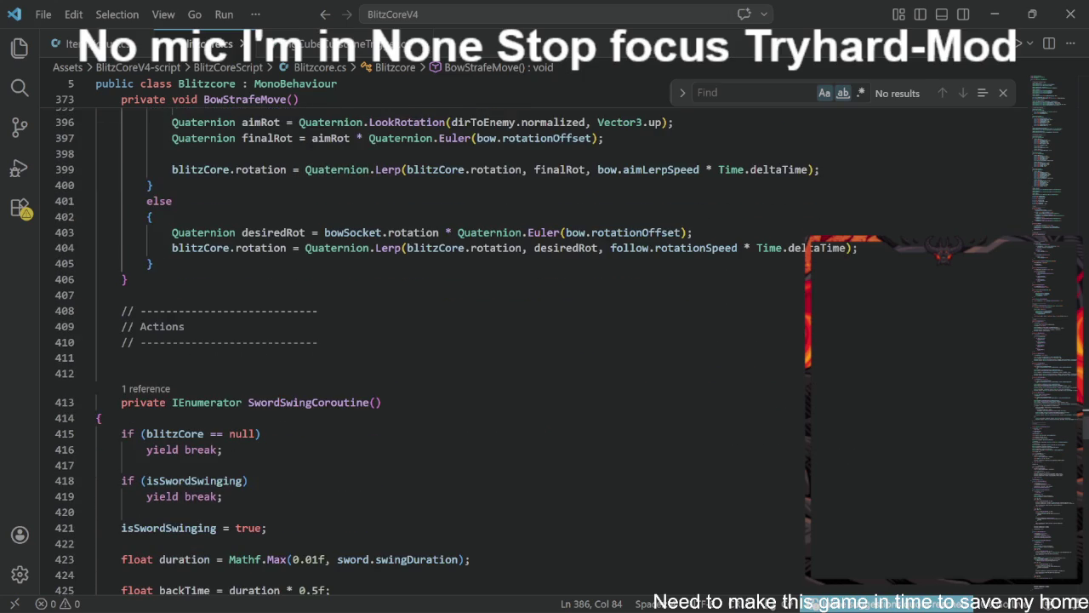
scroll(544, 340, down, 2)
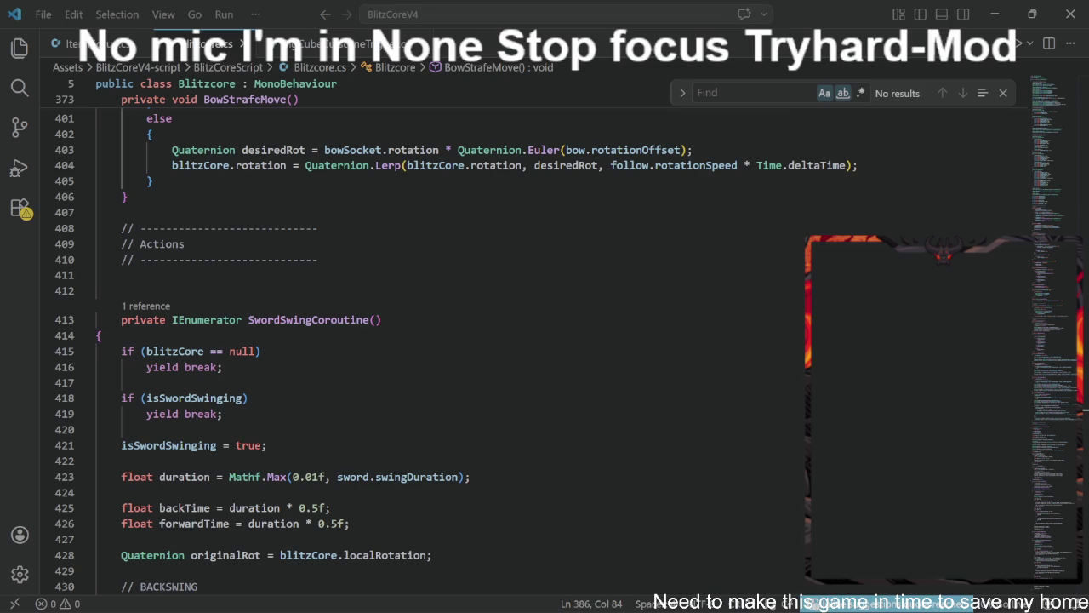
Replace all of Blitzcore.cs with the new 640-line script, save it, and return to Unity.
click(101, 336)
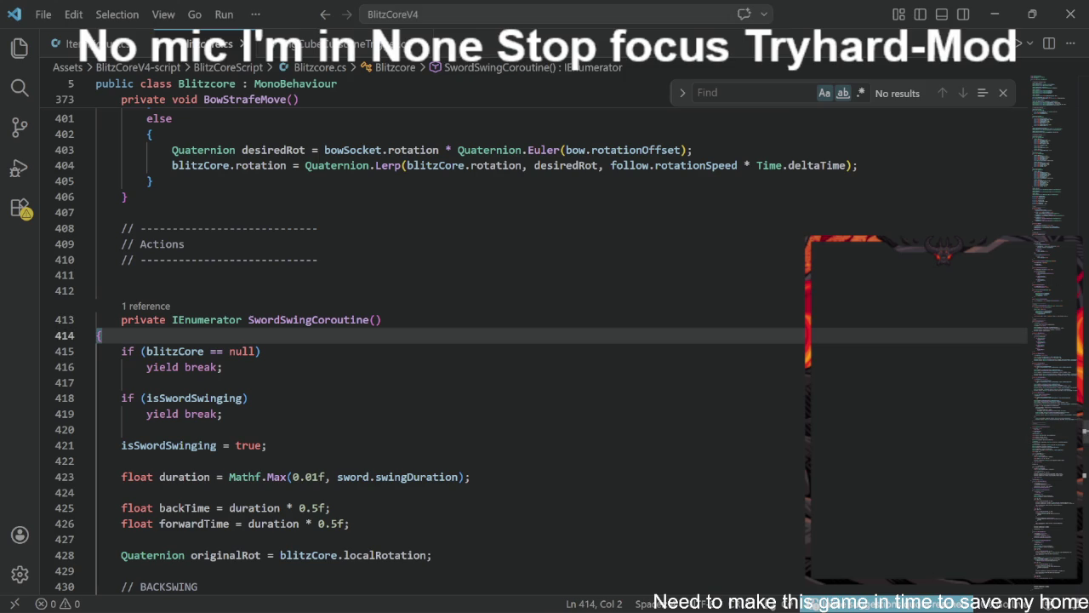
key(ctrl+a)
scroll(510, 341, down, 20)
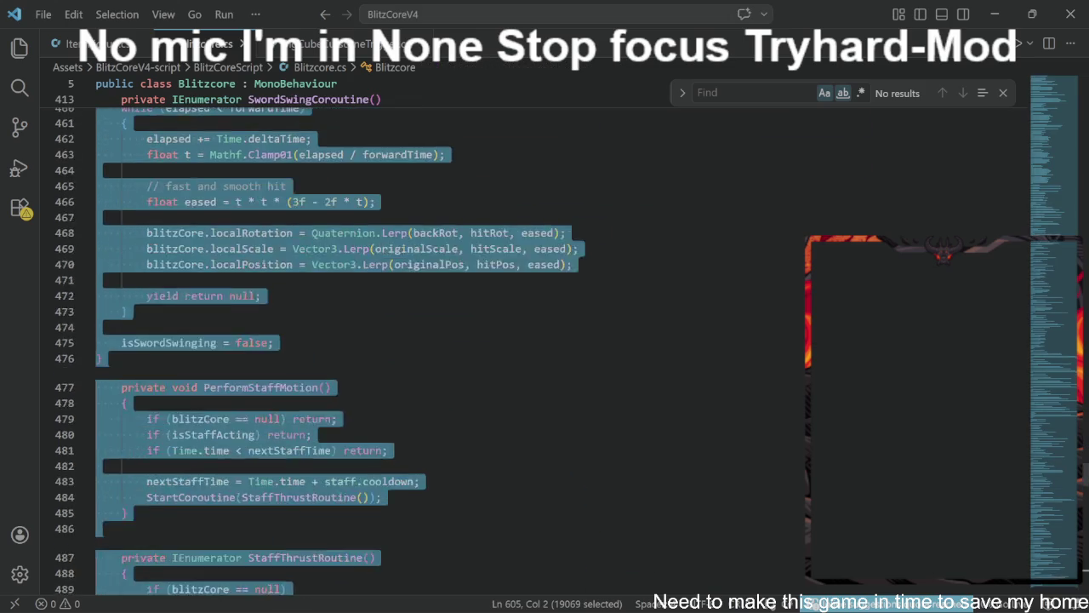
scroll(511, 341, down, 20)
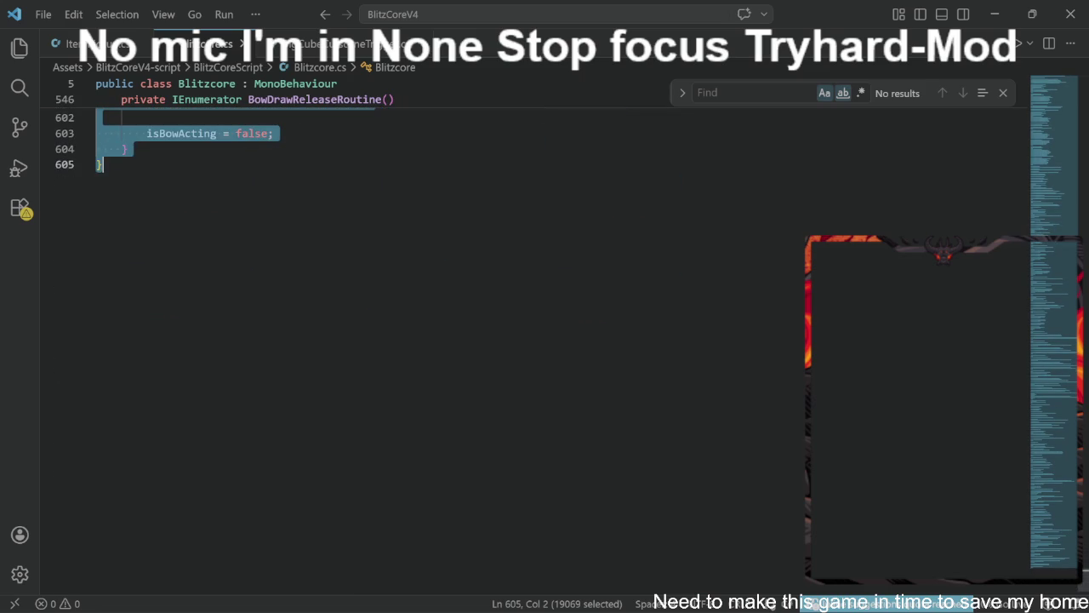
key(ctrl+v)
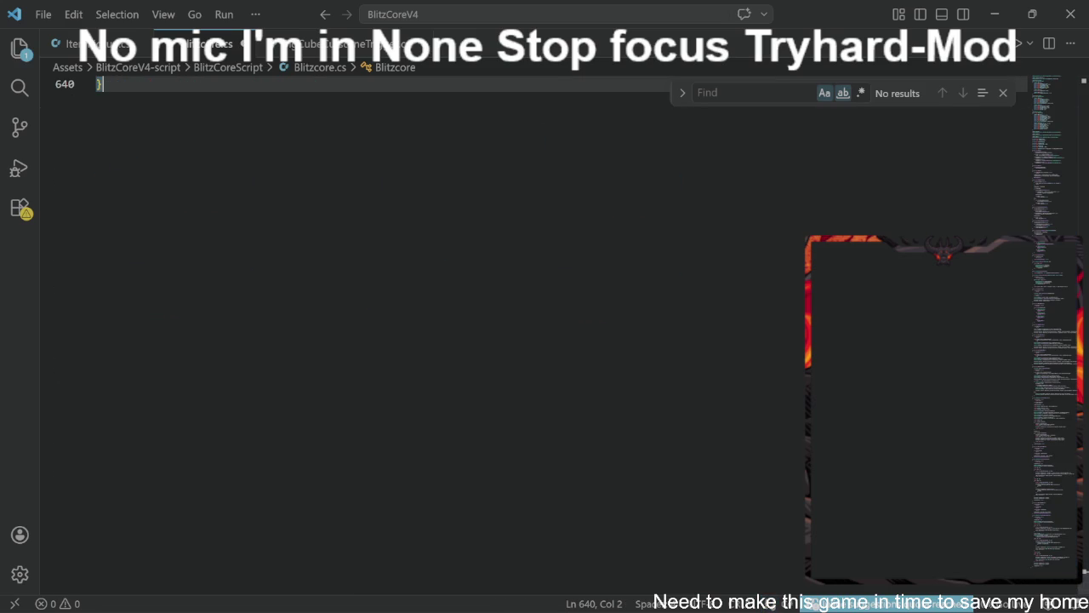
key(ctrl+s)
key(alt+Tab)
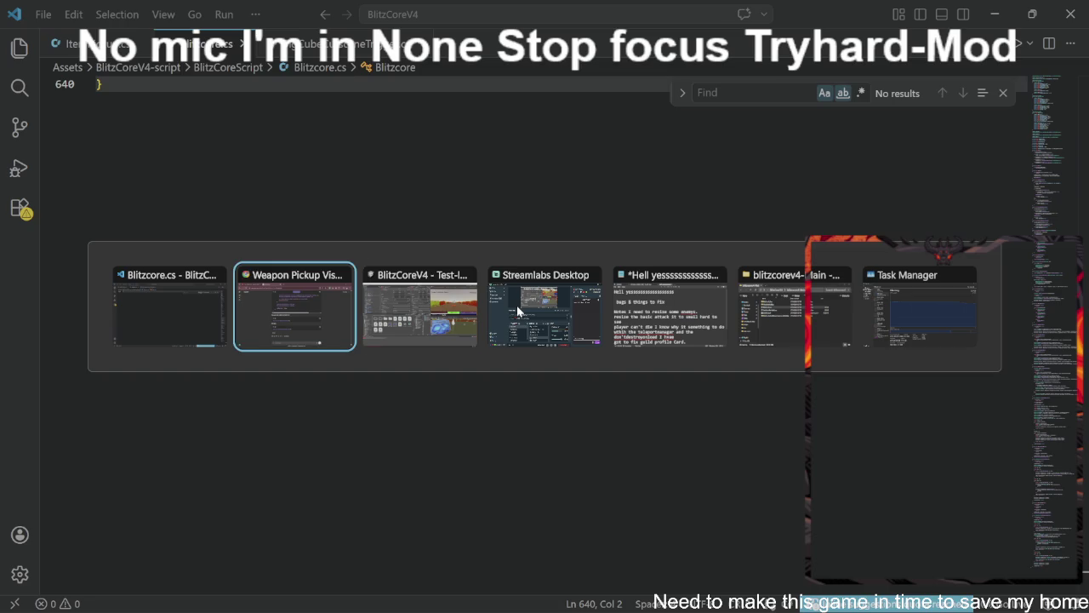
key(alt+Tab)
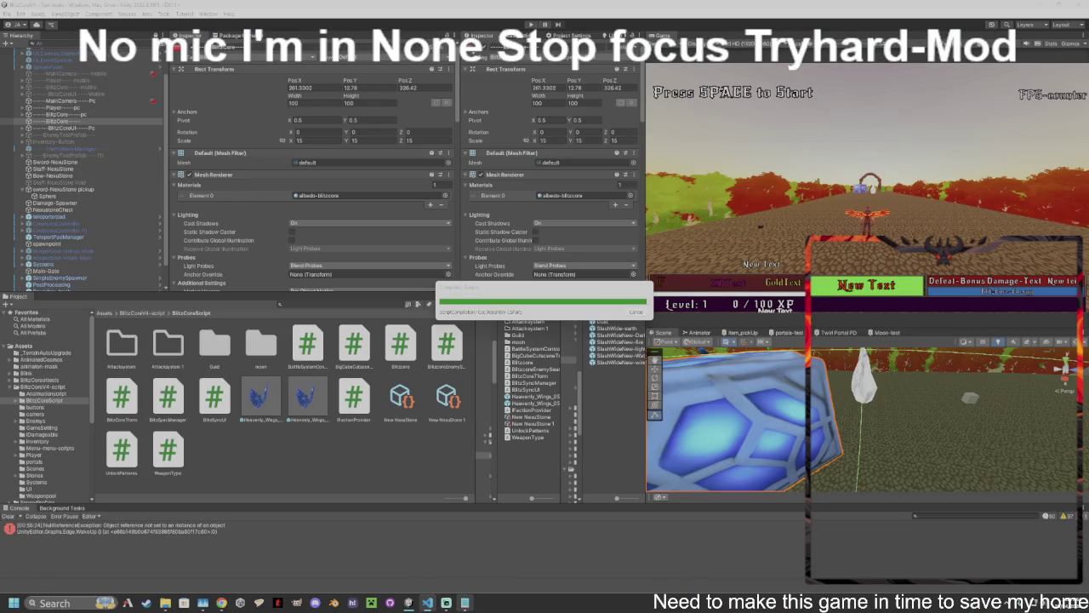
mouse_move(409, 602)
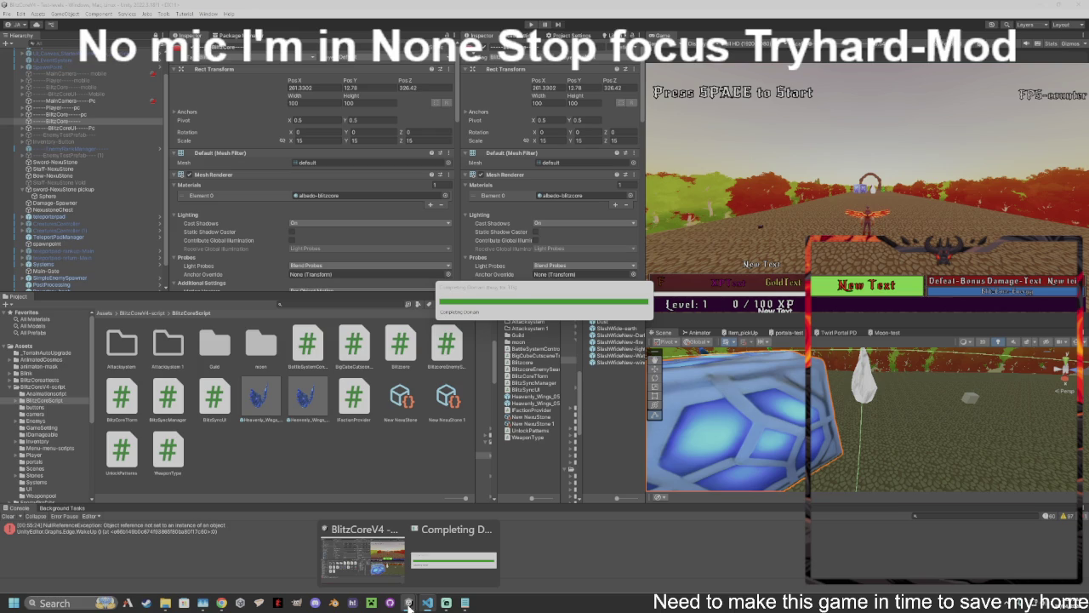
mouse_move(221, 602)
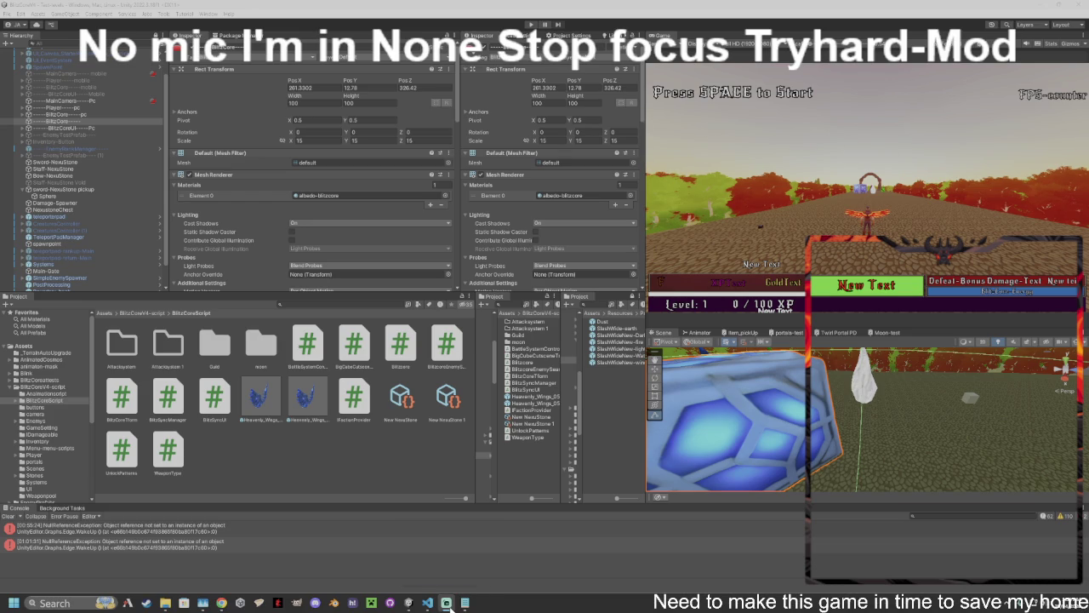
mouse_move(453, 608)
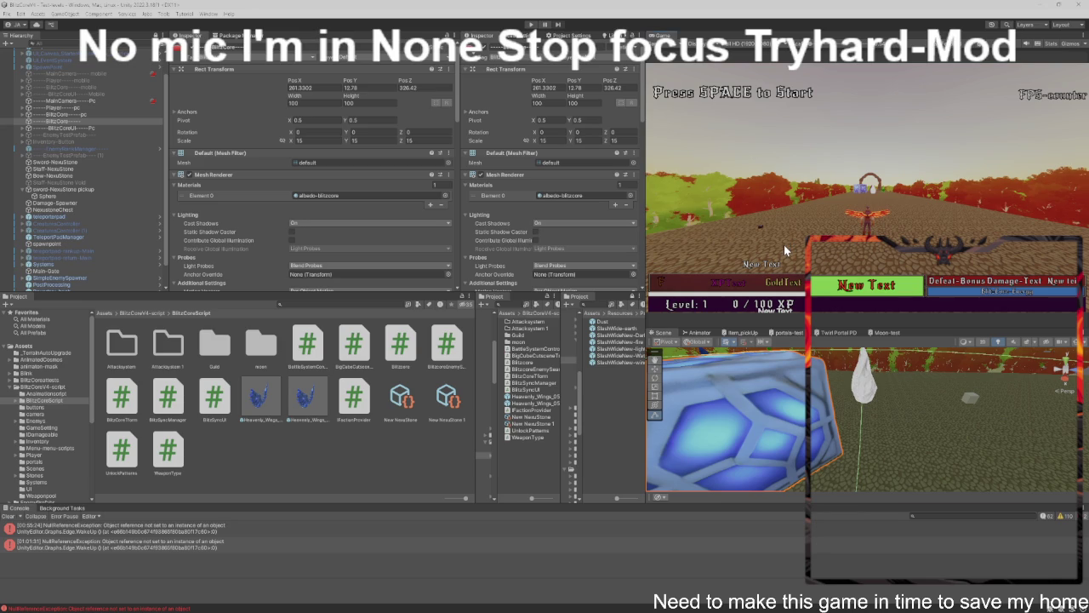
key(ctrl+p)
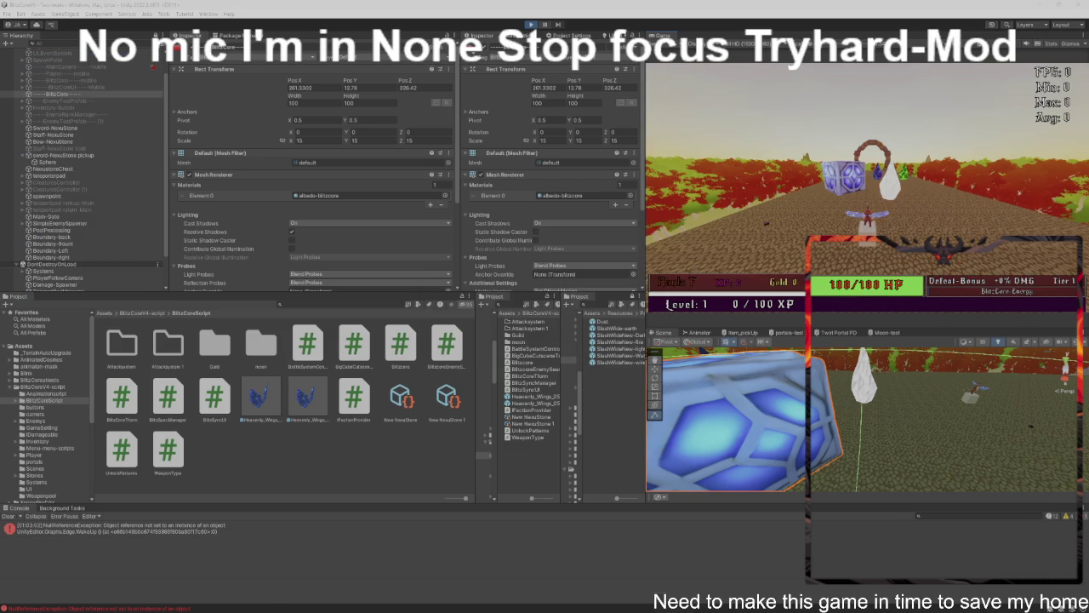
mouse_move(783, 609)
click(736, 183)
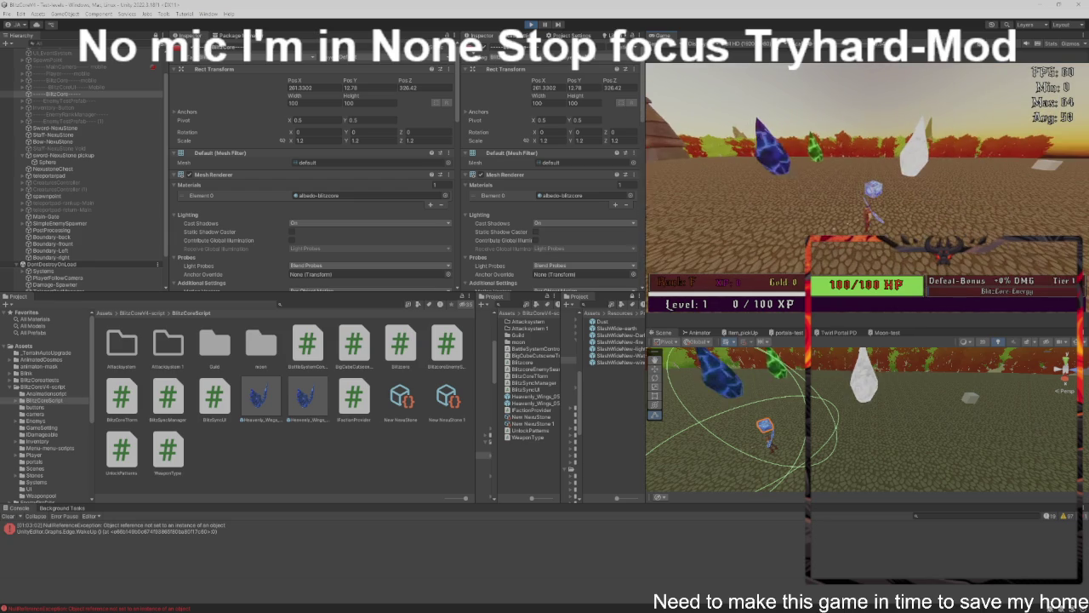
key(ctrl+p)
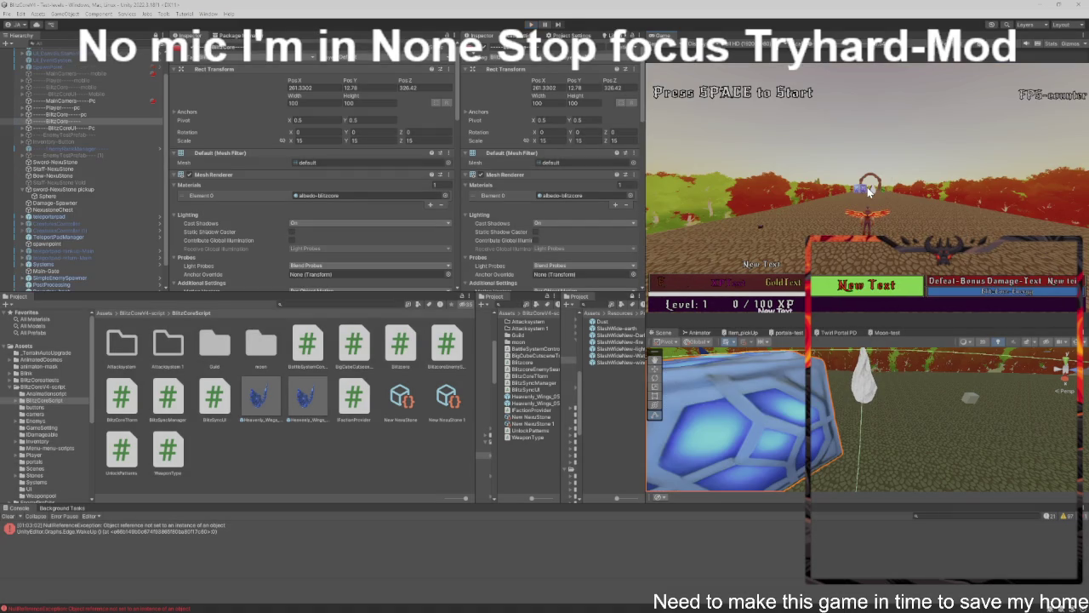
Select the Player object in the Hierarchy to inspect its components.
scroll(318, 262, down, 4)
scroll(318, 256, down, 10)
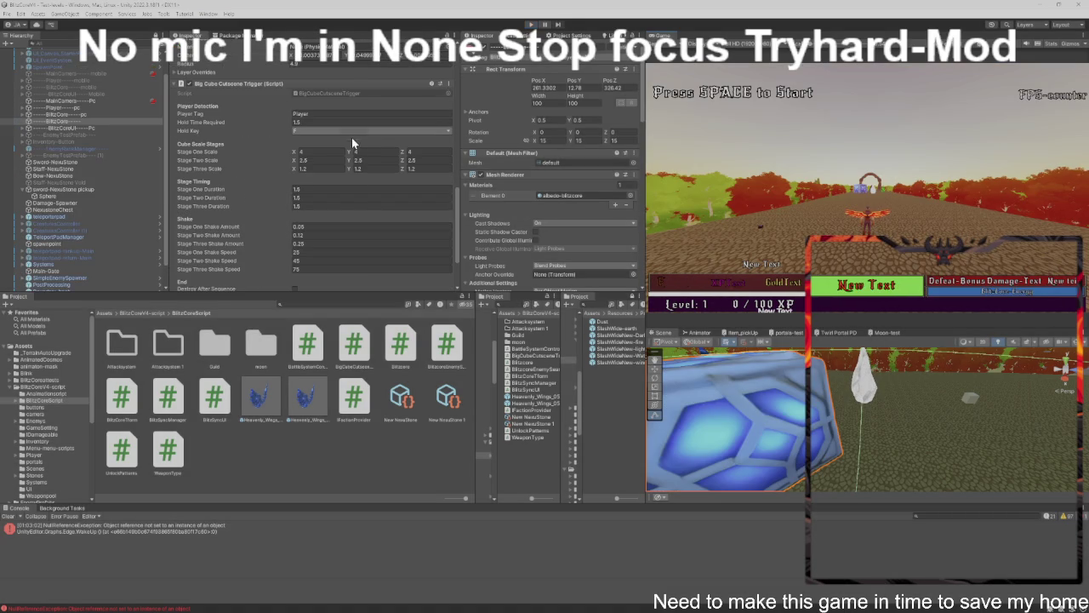
scroll(358, 196, up, 3)
scroll(358, 196, up, 15)
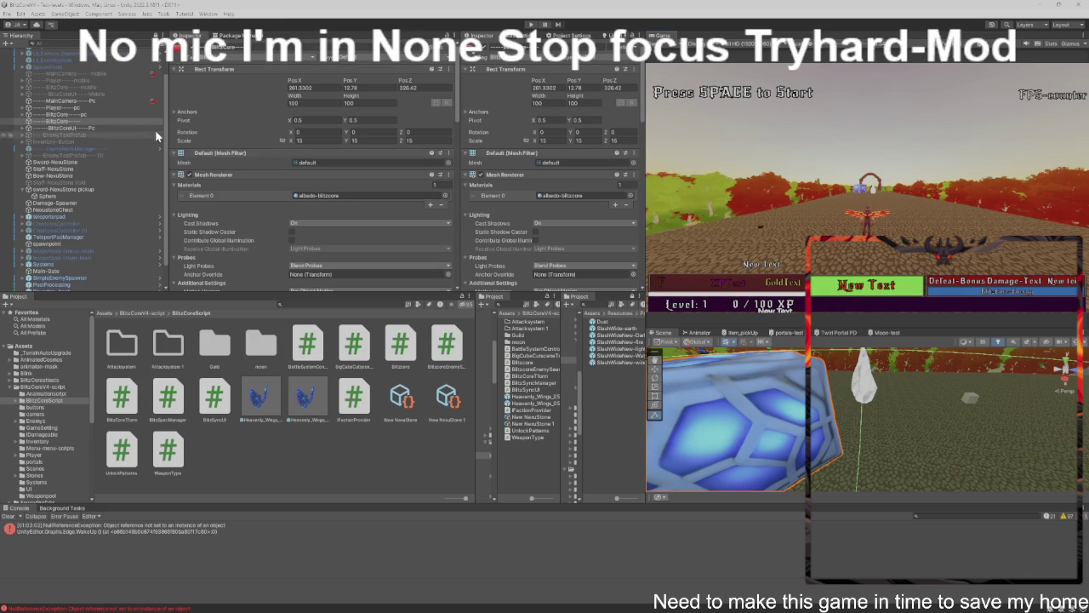
click(59, 108)
Select BlitzCore to show its enemy search and Big Cube Cutscene Trigger stage settings.
scroll(337, 171, down, 20)
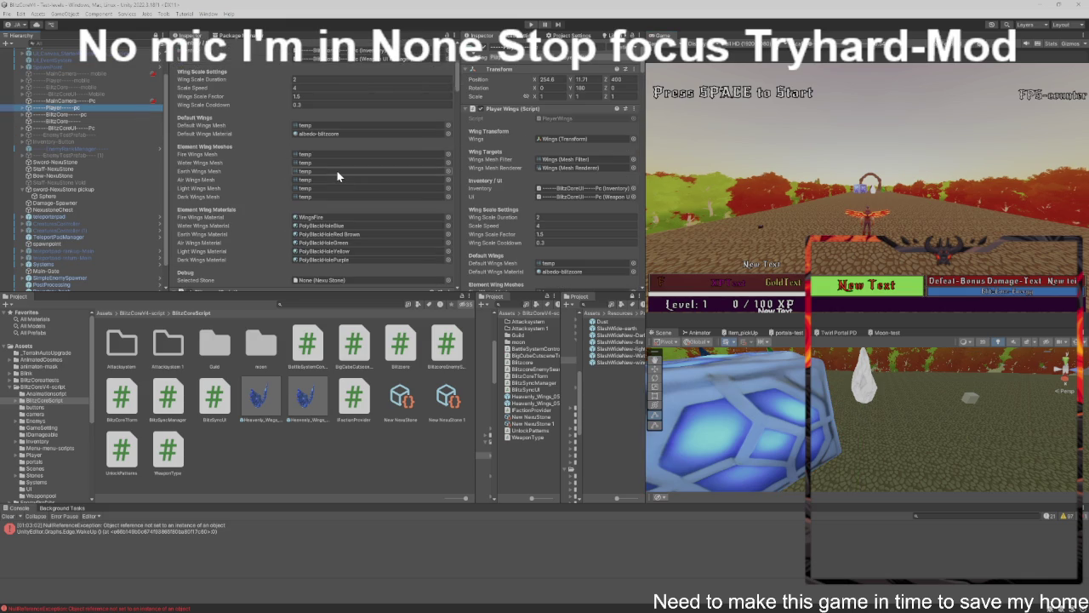
scroll(337, 171, down, 20)
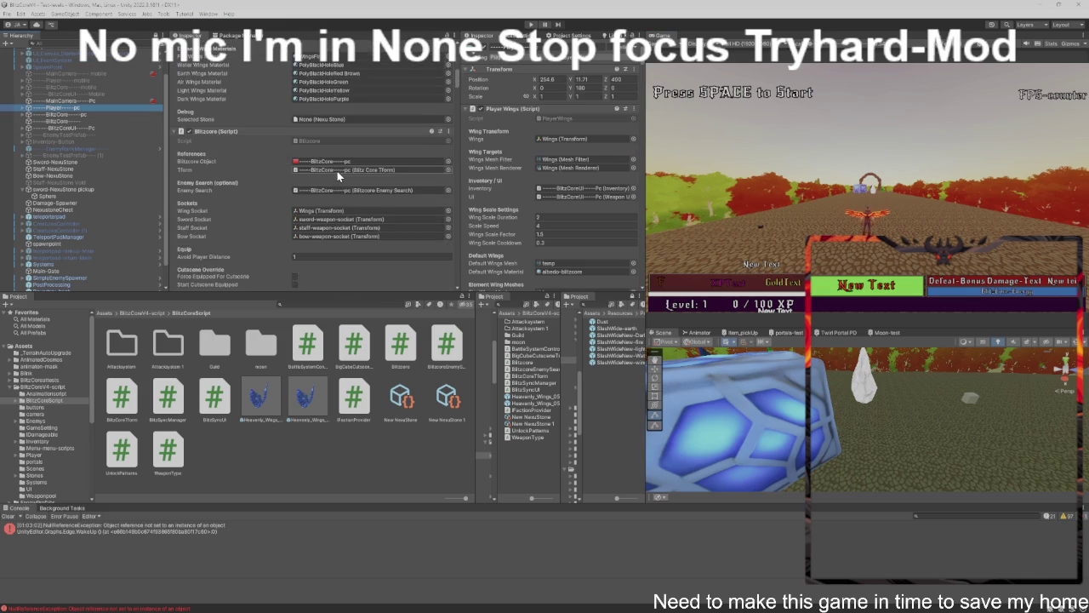
scroll(337, 171, down, 10)
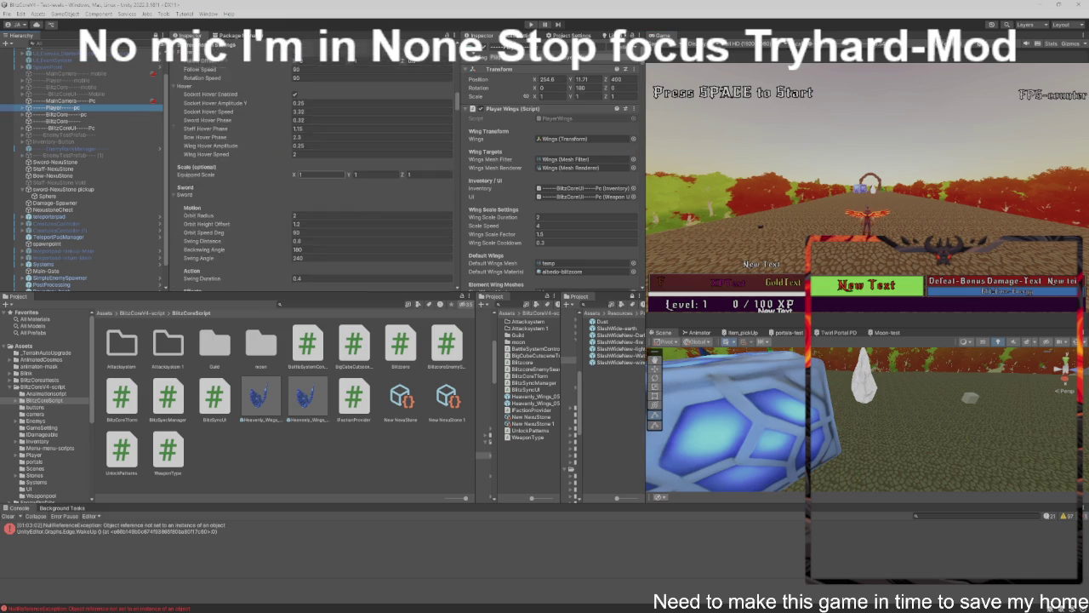
scroll(336, 171, up, 20)
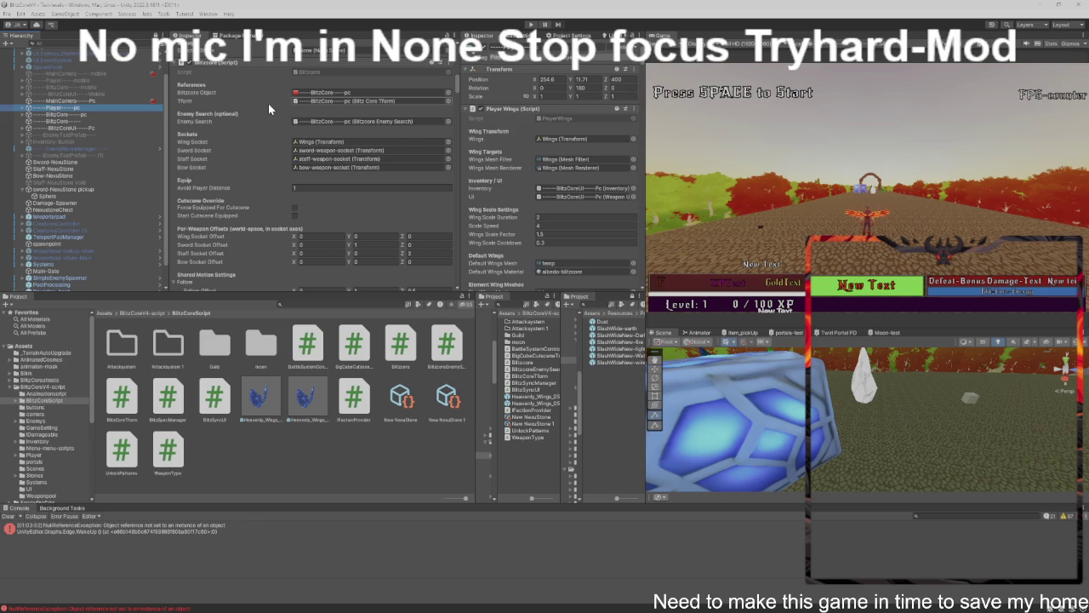
scroll(268, 103, down, 5)
scroll(269, 103, down, 3)
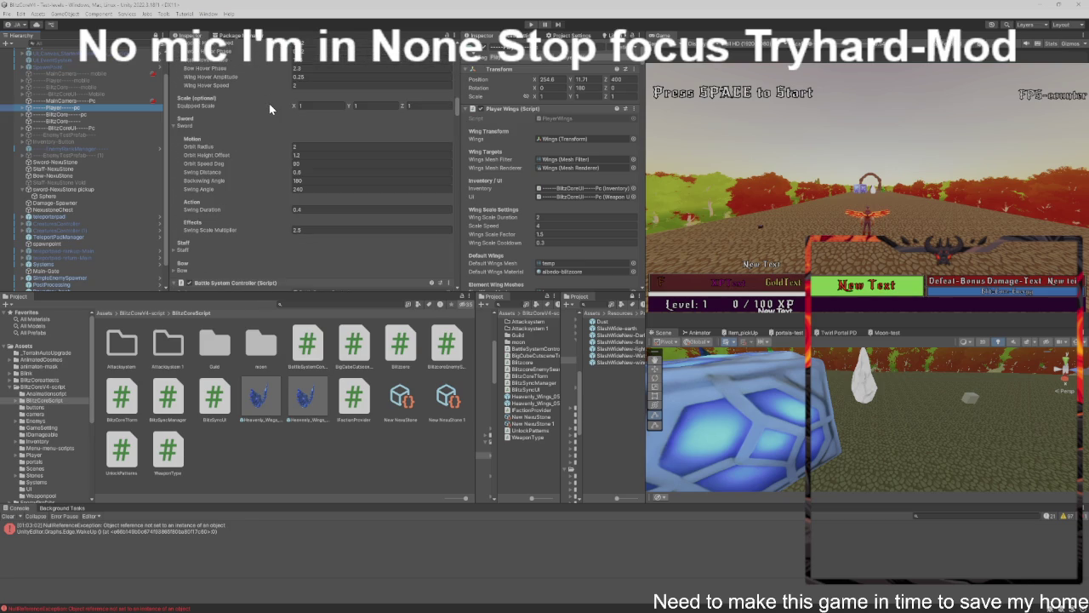
scroll(269, 103, down, 2)
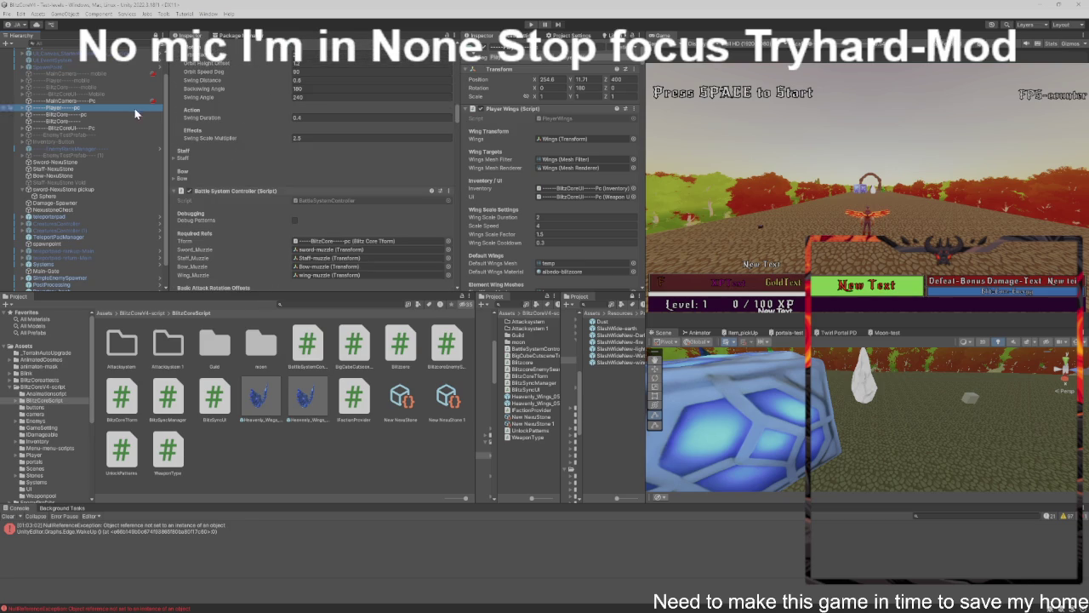
click(102, 118)
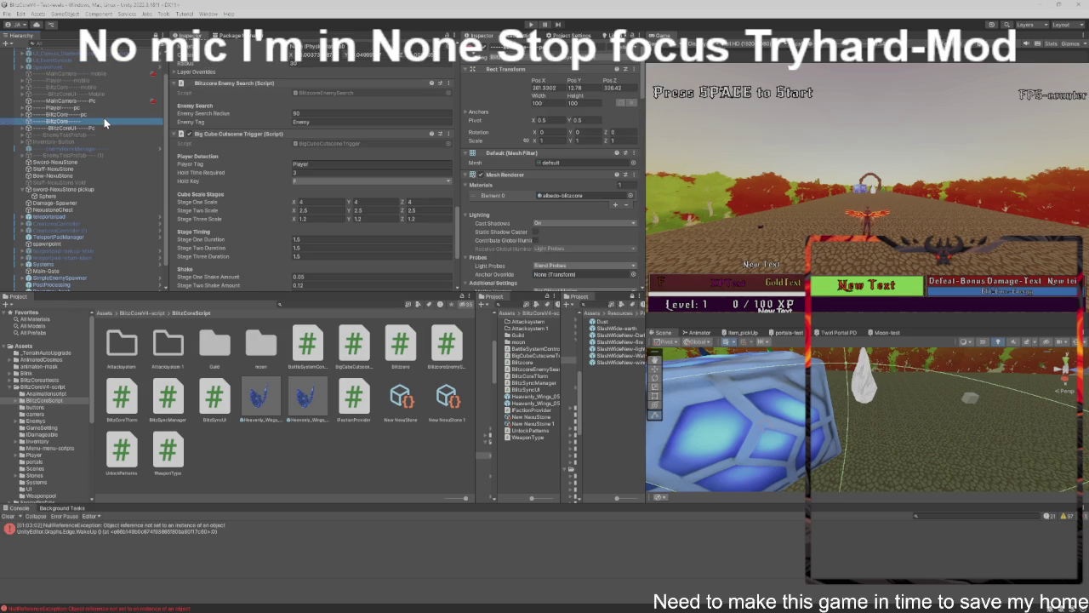
Copy the Big Cube Cutscene Trigger component, then remove it from the BlitzCore object.
scroll(243, 157, down, 3)
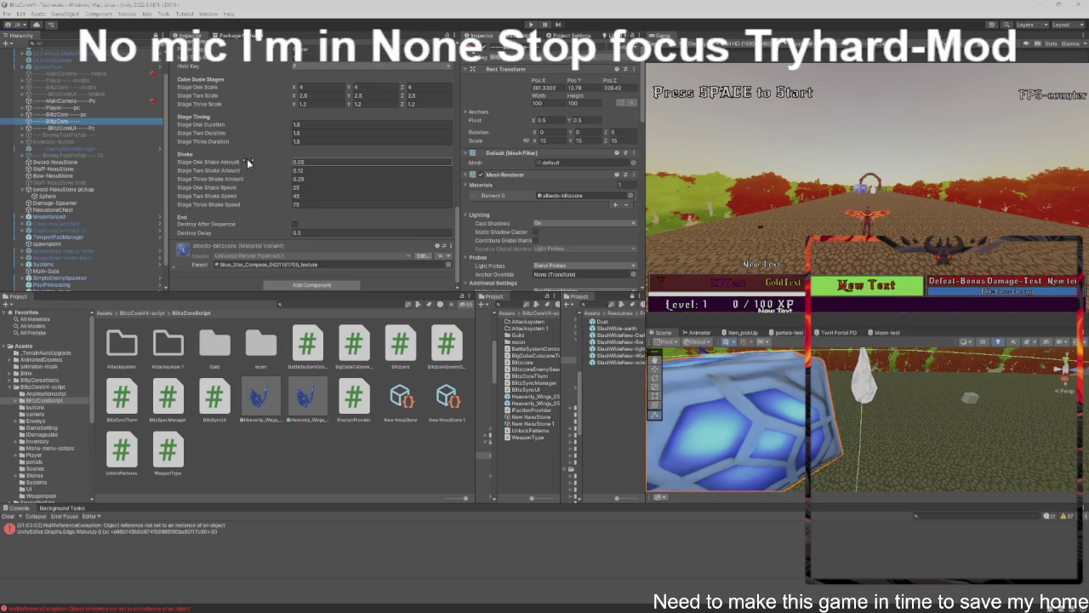
scroll(247, 158, up, 2)
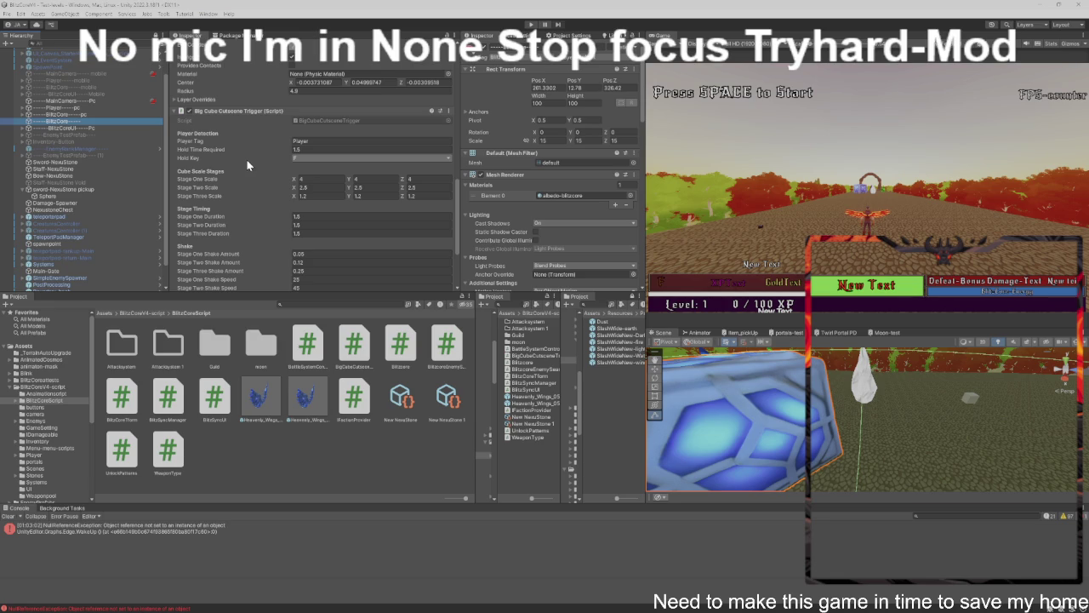
click(451, 114)
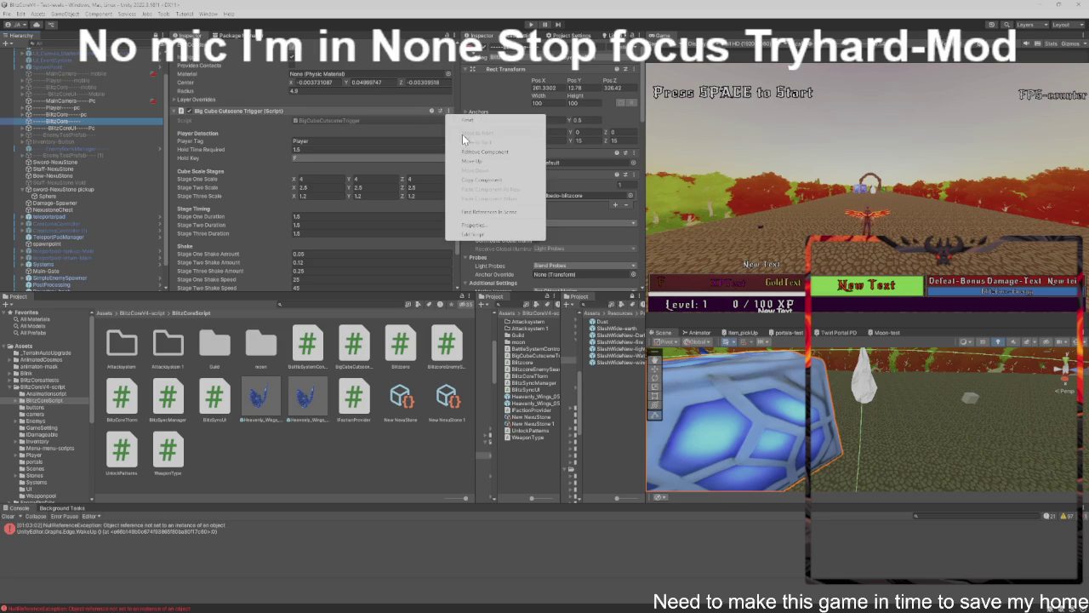
click(477, 180)
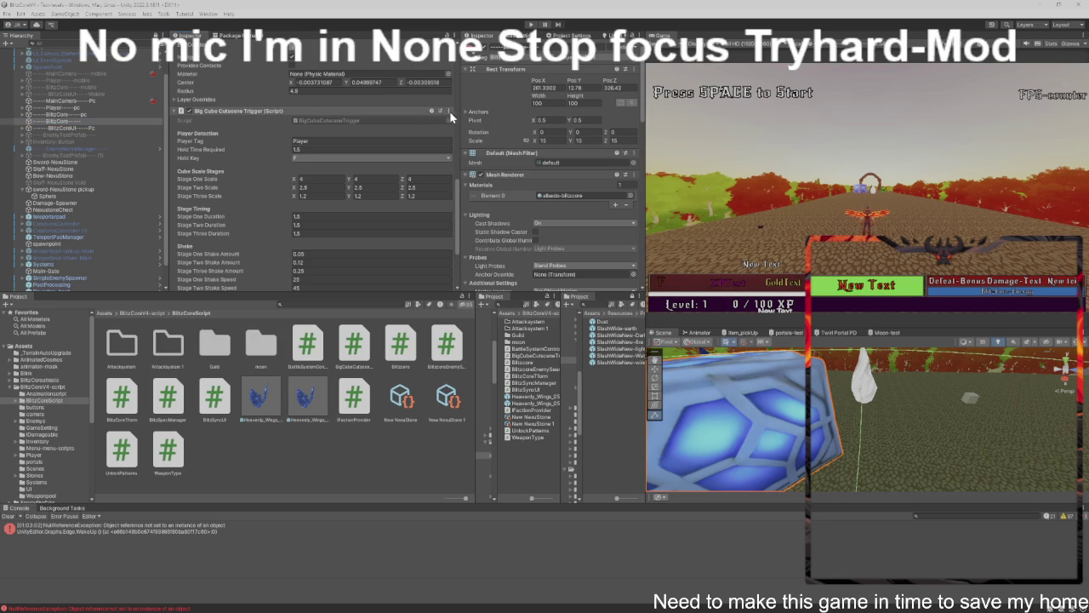
click(449, 111)
click(469, 151)
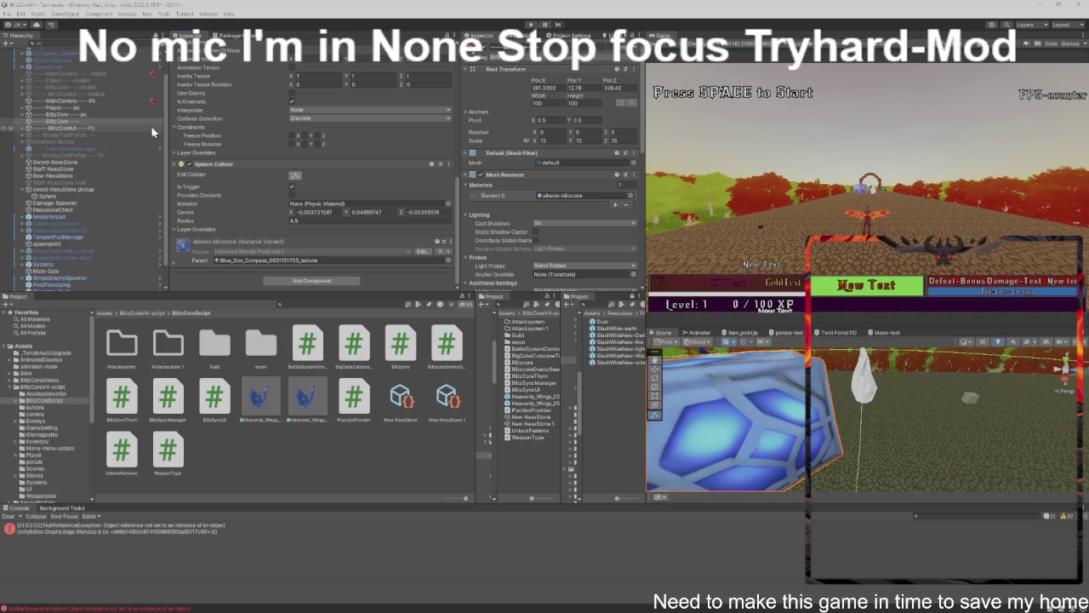
scroll(236, 119, up, 5)
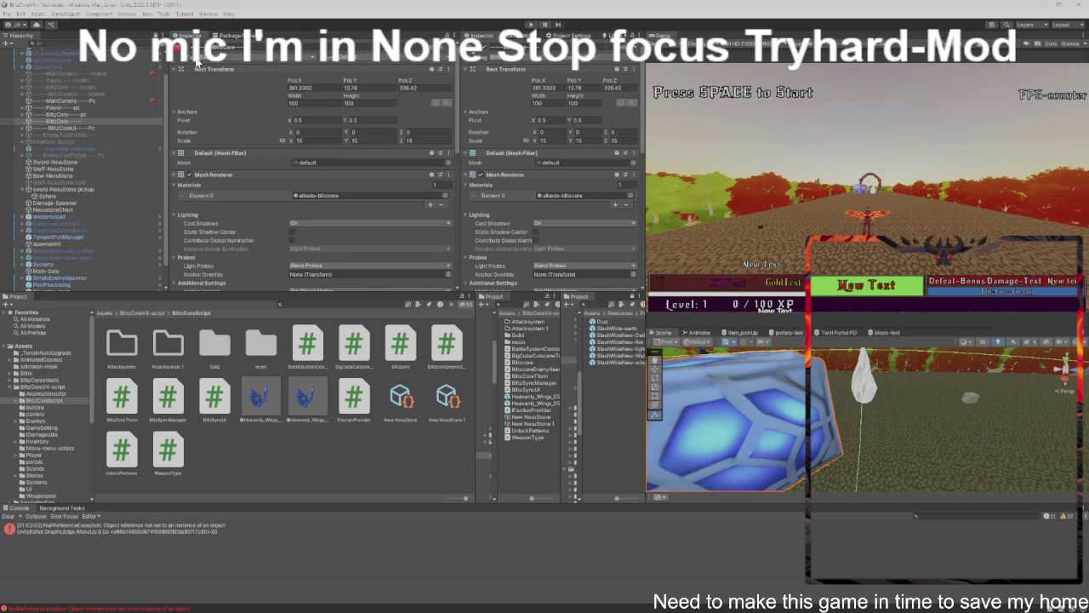
click(189, 54)
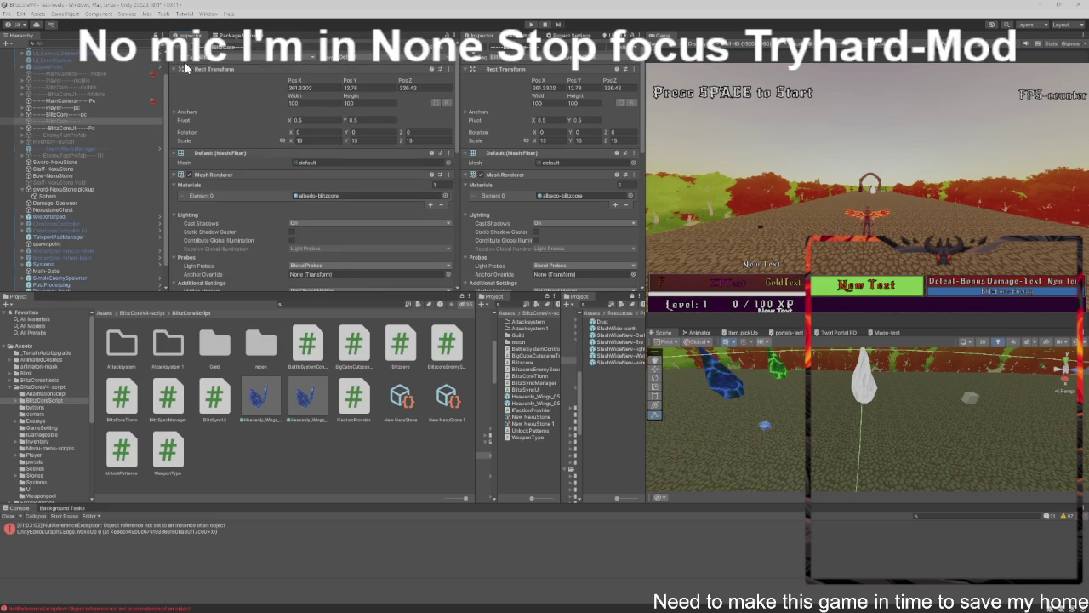
Frame BlitzCore----pc and set its Transform scale to 5, 5, 5.
double_click(99, 113)
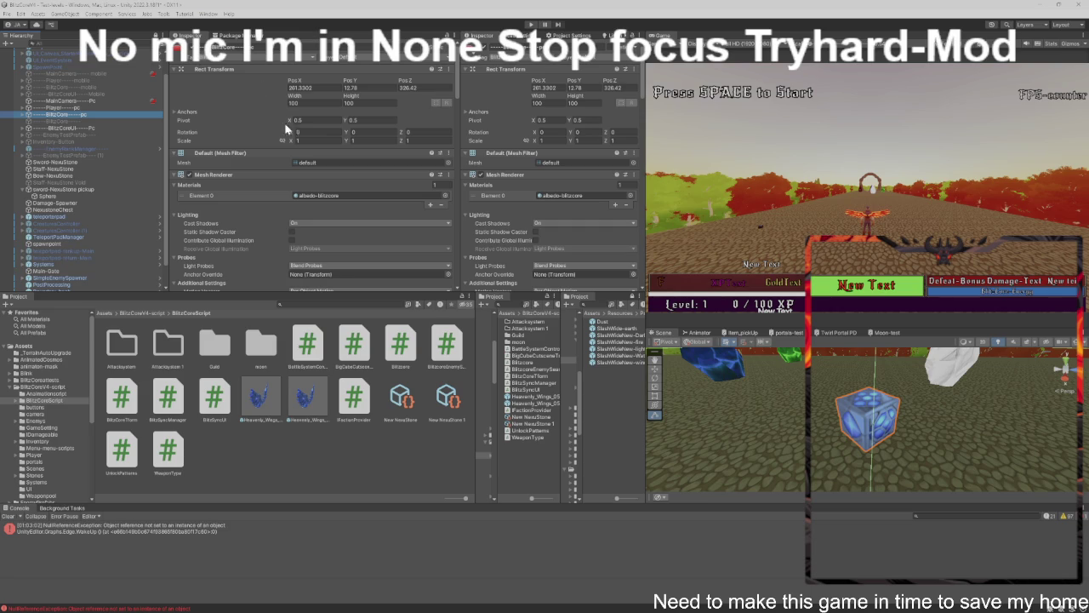
scroll(315, 198, down, 15)
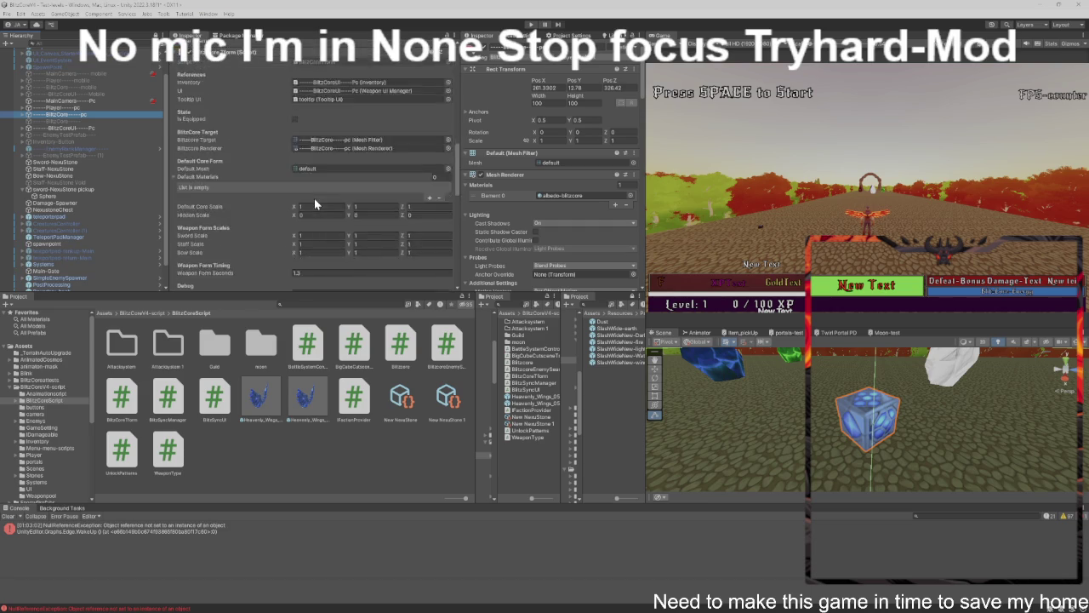
scroll(313, 202, down, 2)
scroll(309, 220, down, 2)
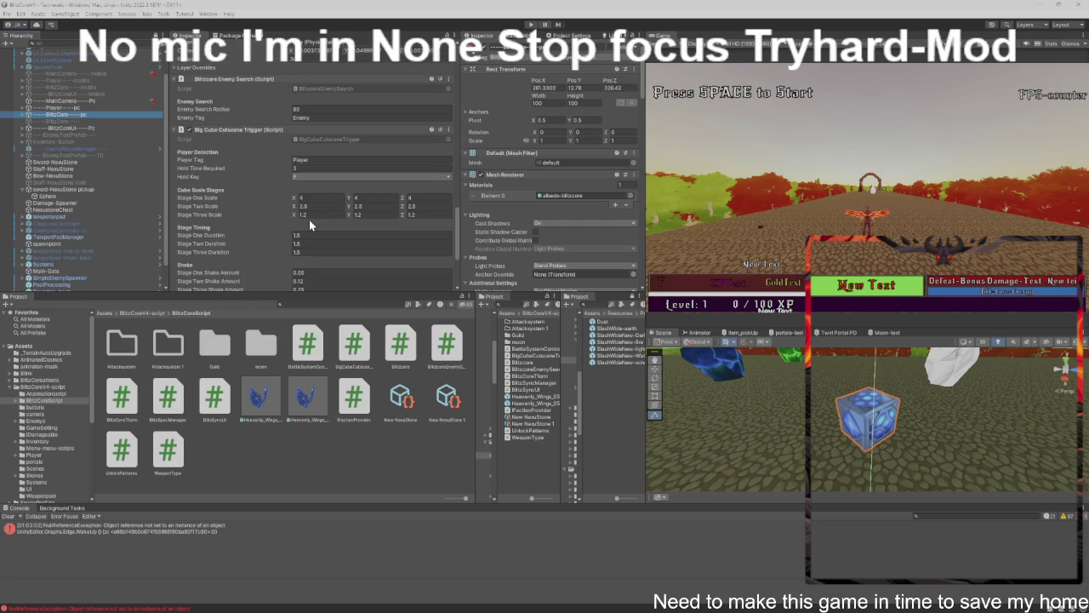
scroll(321, 204, up, 10)
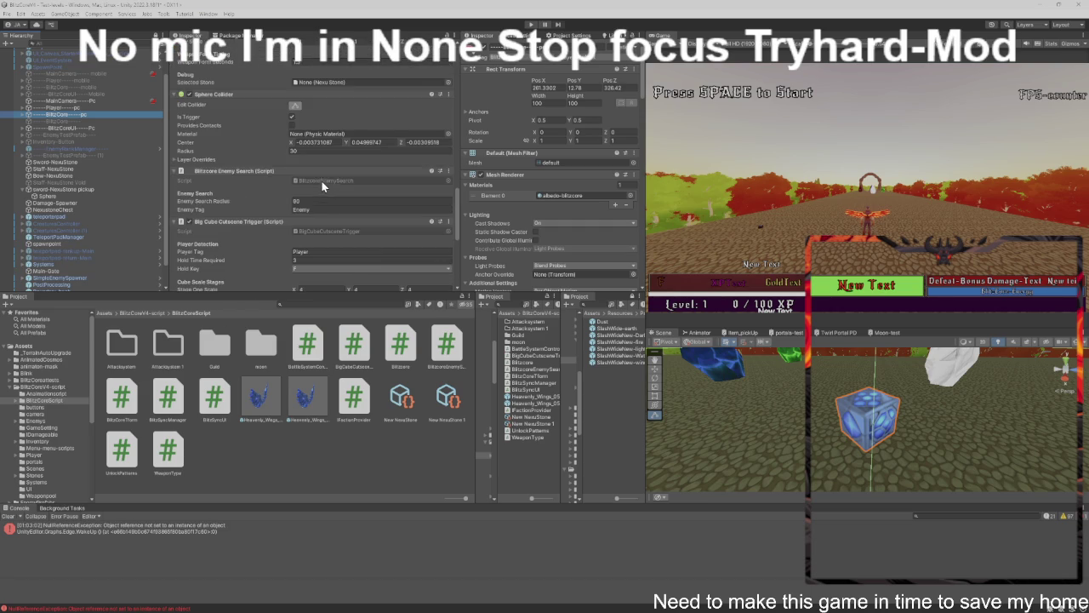
scroll(304, 123, up, 5)
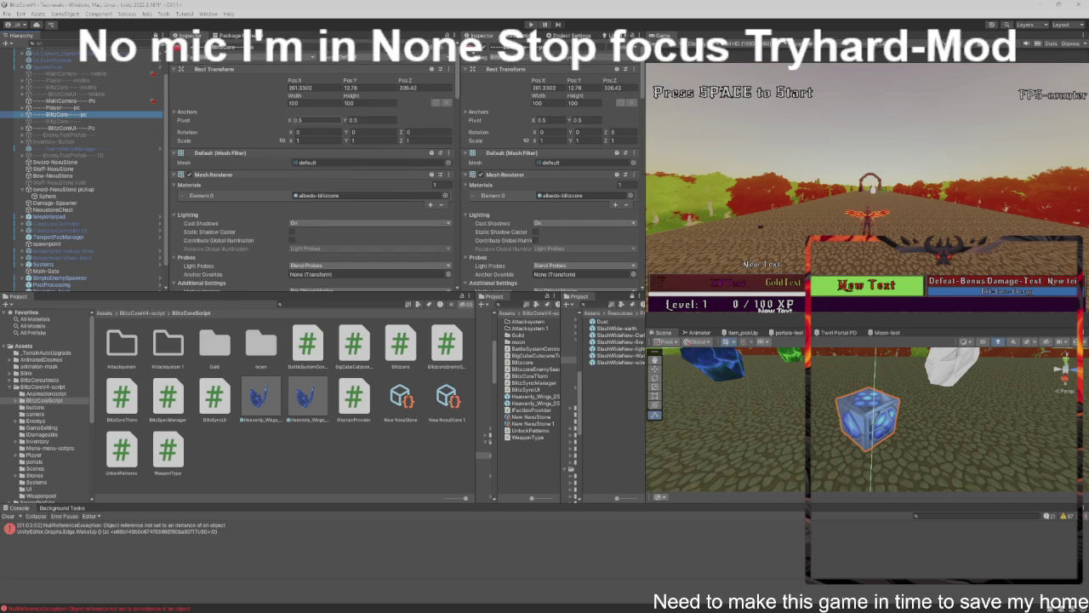
click(319, 140)
text(5)
key(Tab)
text(5)
key(Tab)
text(5)
Set the cutscene trigger's Hold Time Required to 1.5 and start a play test.
scroll(386, 210, down, 12)
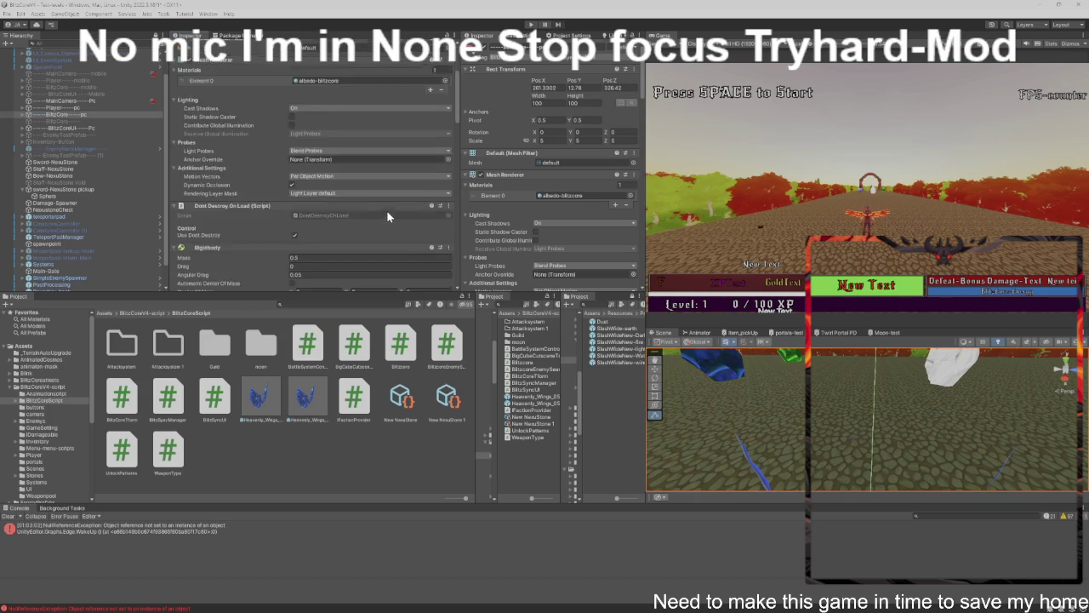
scroll(345, 178, down, 5)
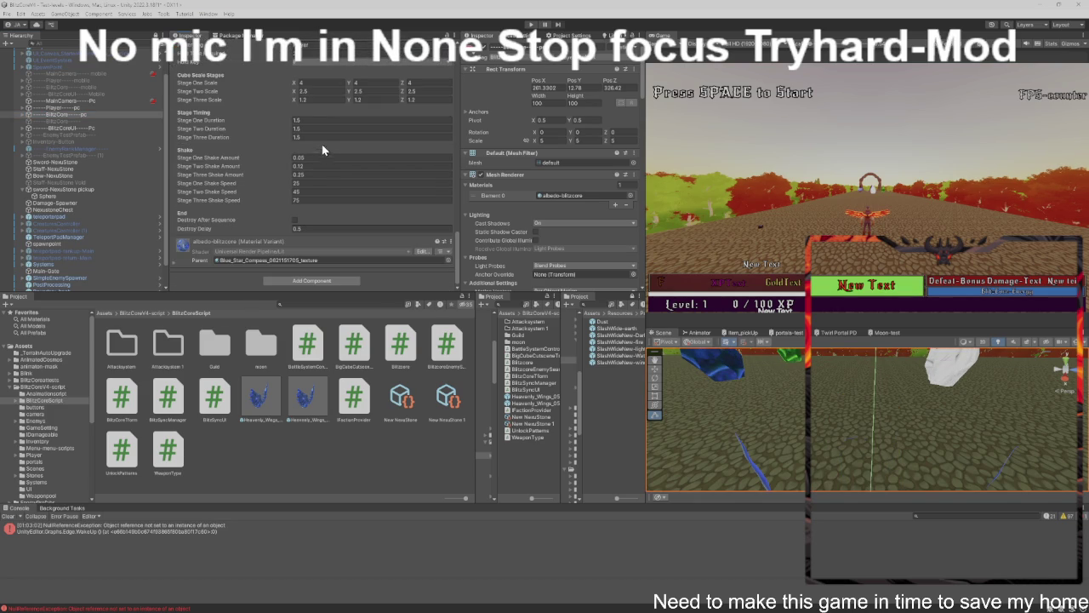
scroll(327, 117, up, 1)
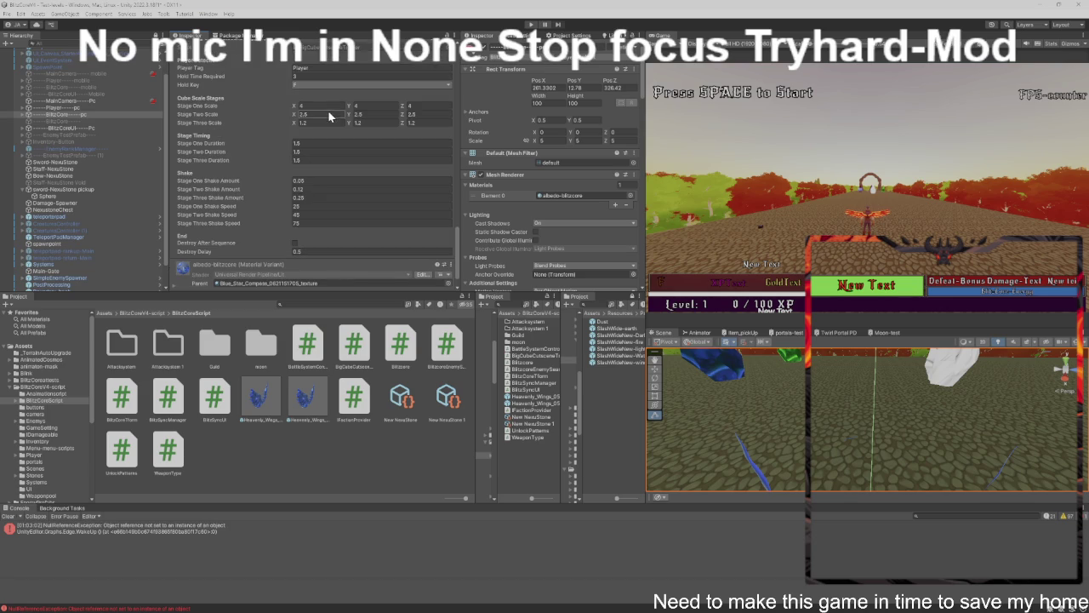
text(1.5)
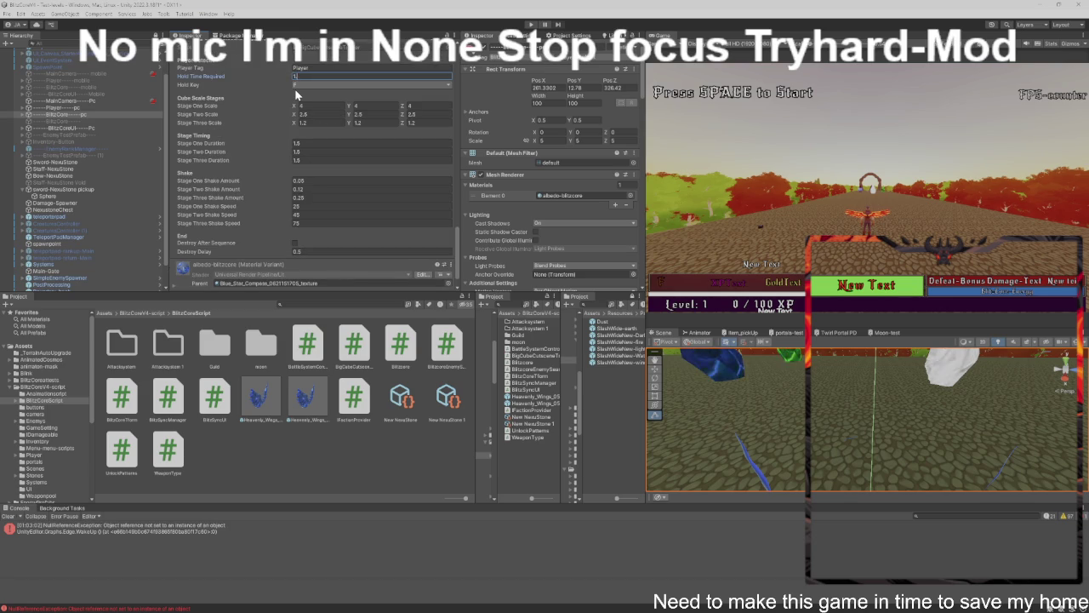
key(ctrl+p)
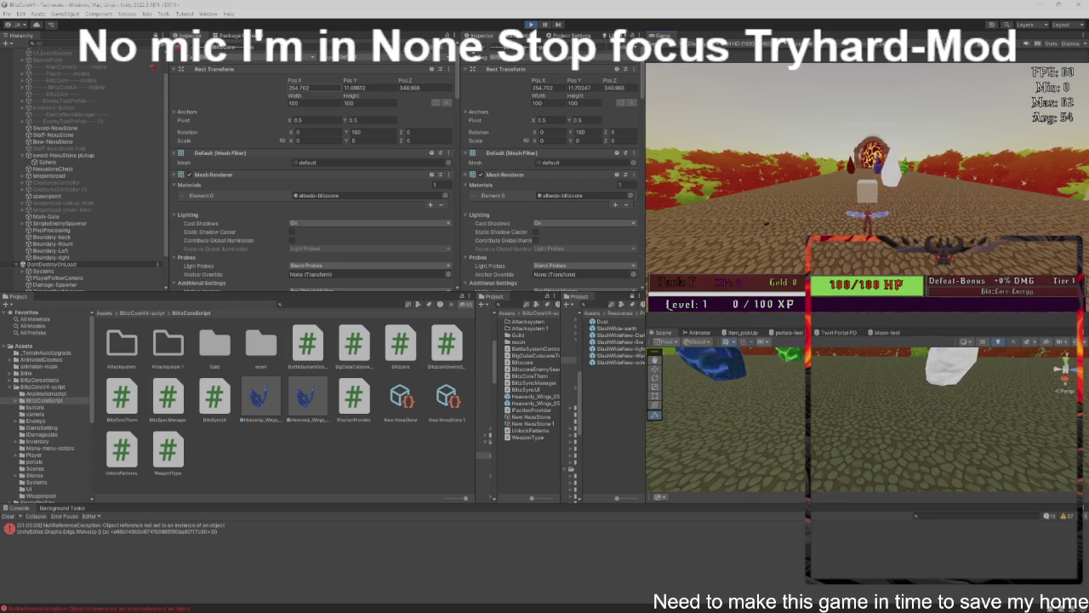
key(ctrl+p)
key(alt+Tab)
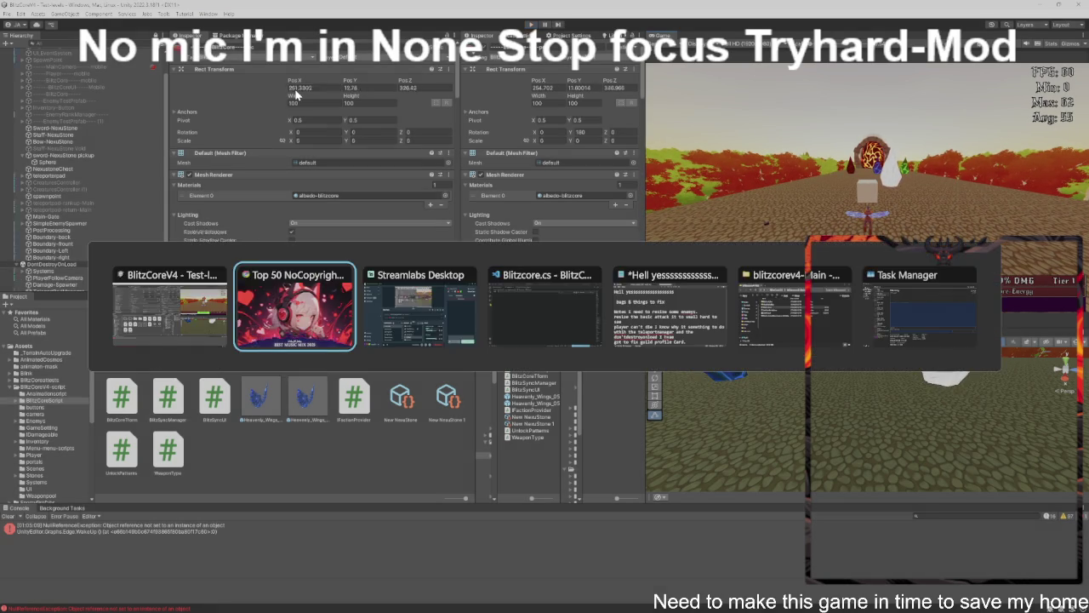
key(Tab)
key(Tab)
key(Tab)
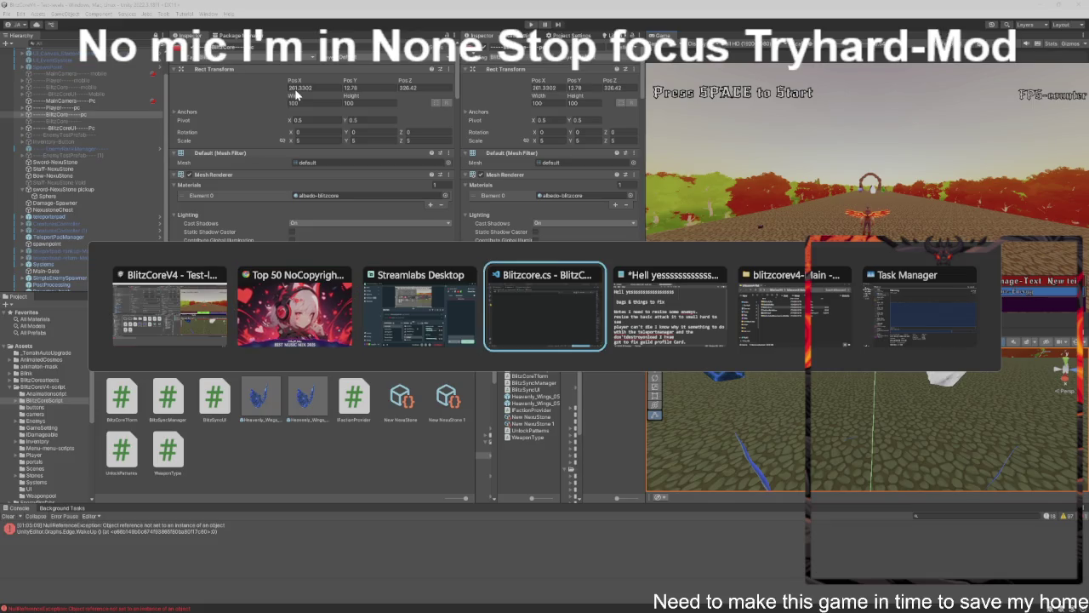
key(Tab)
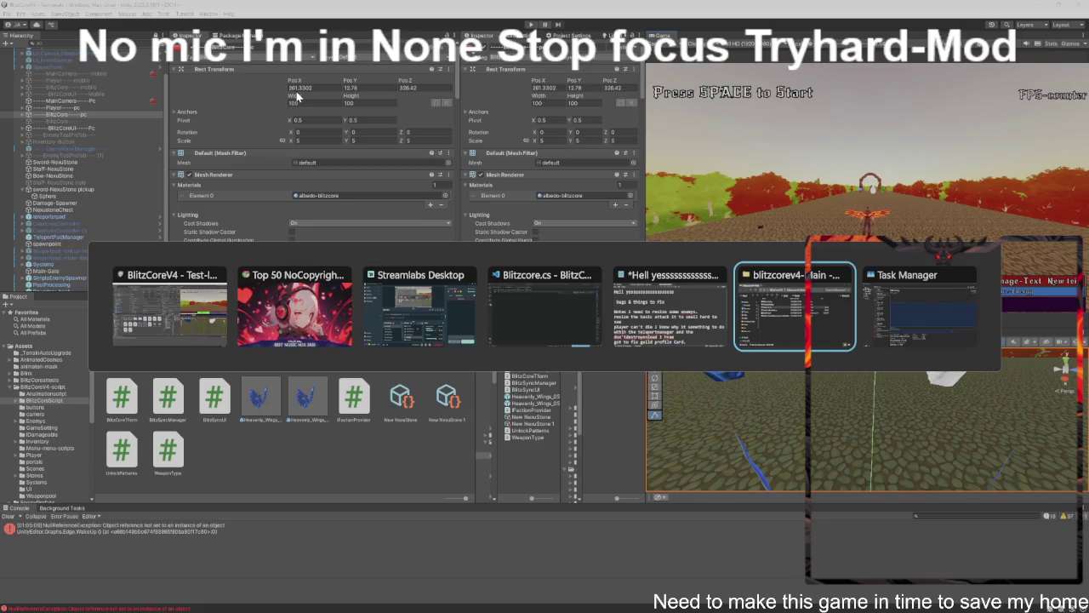
key(Tab)
key(Tab)
key(Tab)
key(Escape)
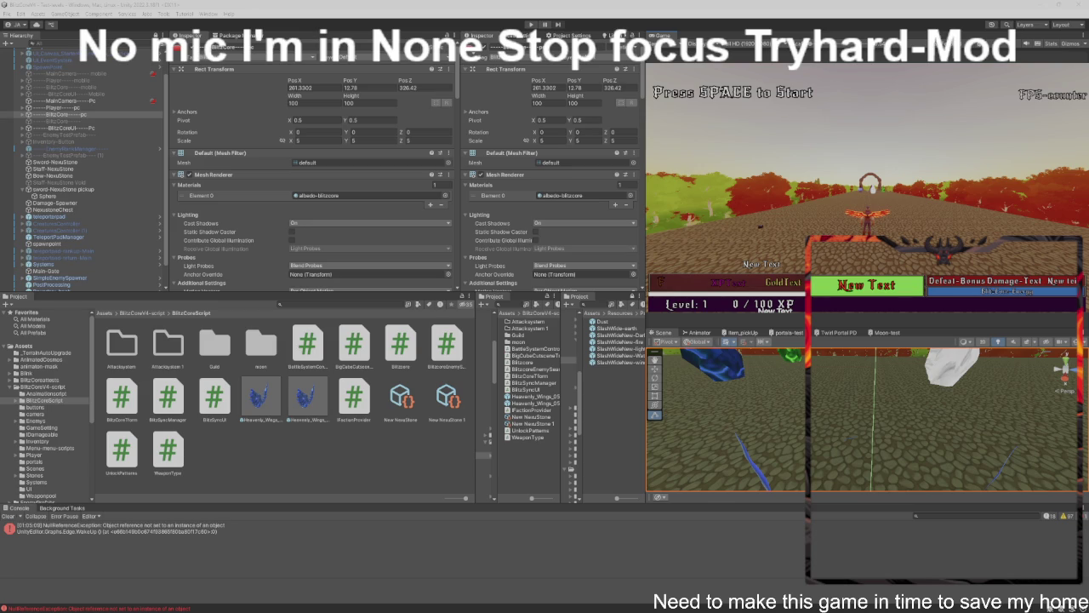
Select the Player---pc object in the Hierarchy to show its components in the Inspector.
scroll(205, 231, down, 10)
scroll(208, 231, down, 5)
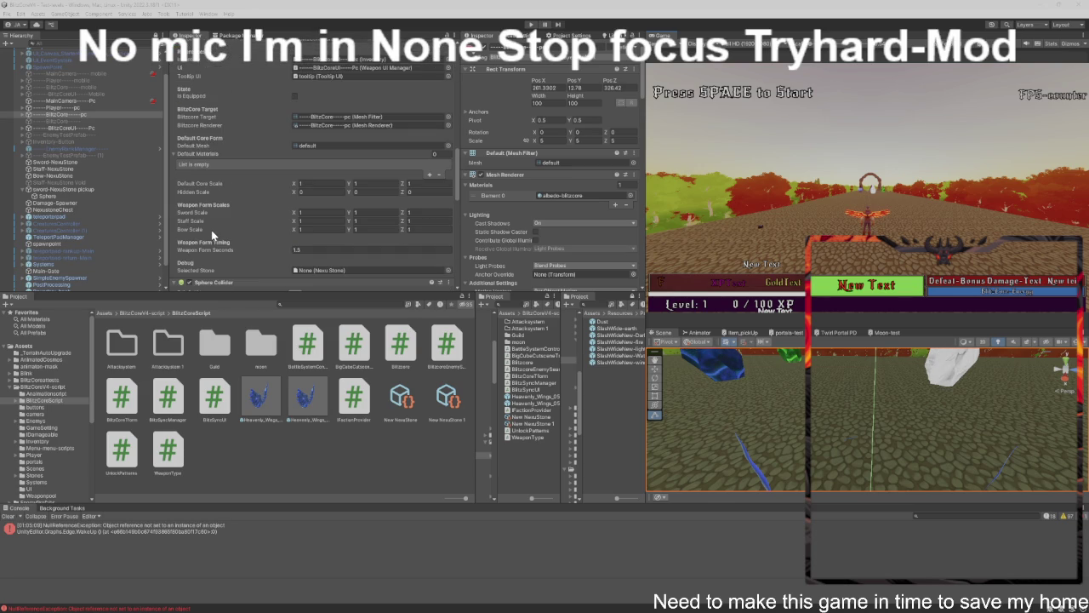
scroll(213, 230, up, 2)
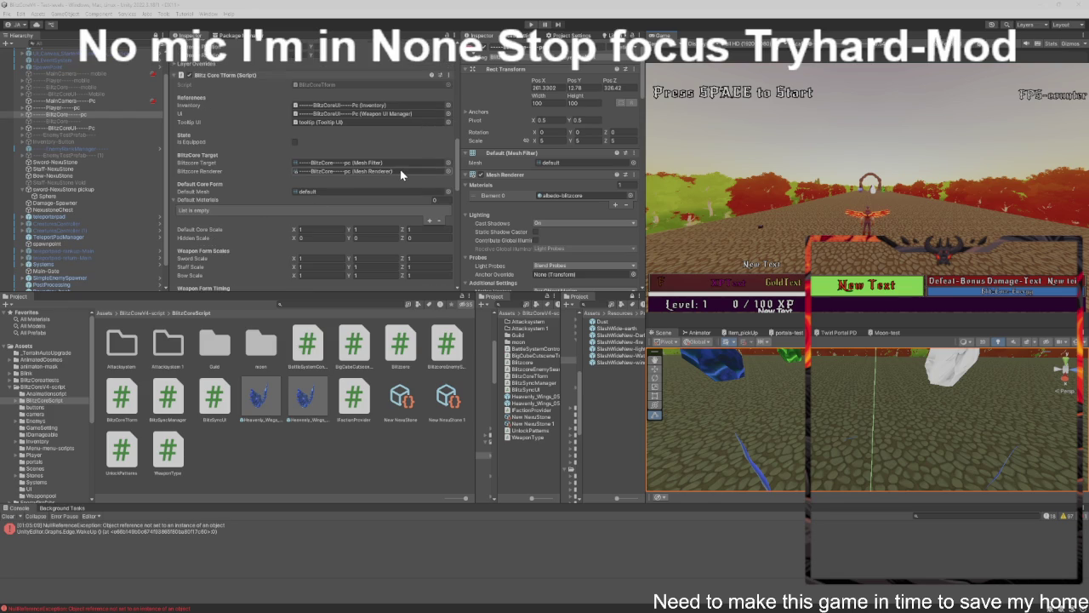
scroll(393, 168, down, 5)
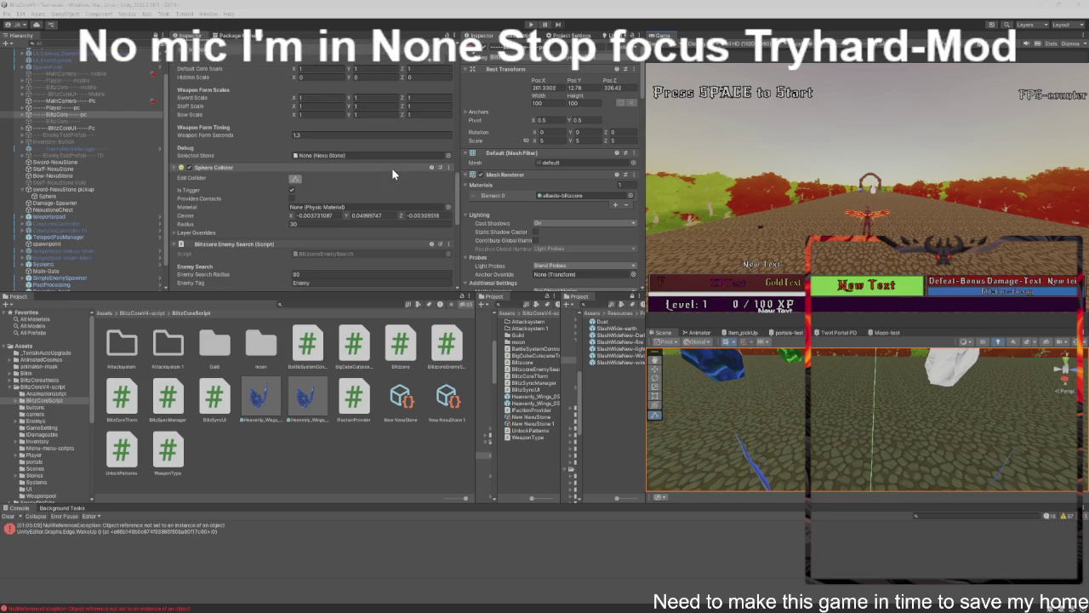
scroll(393, 168, down, 6)
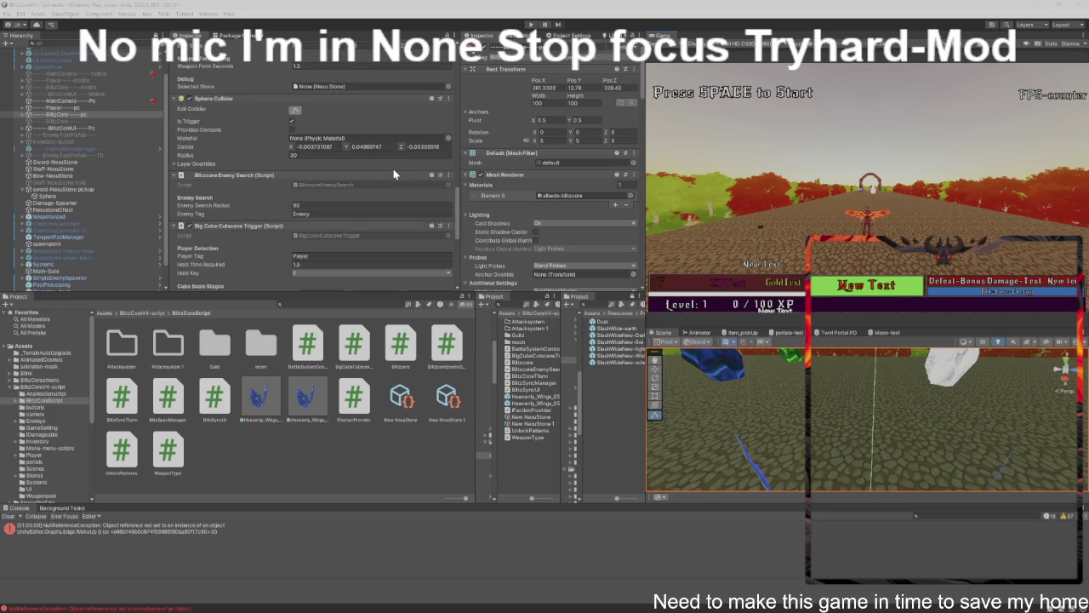
scroll(393, 174, up, 1)
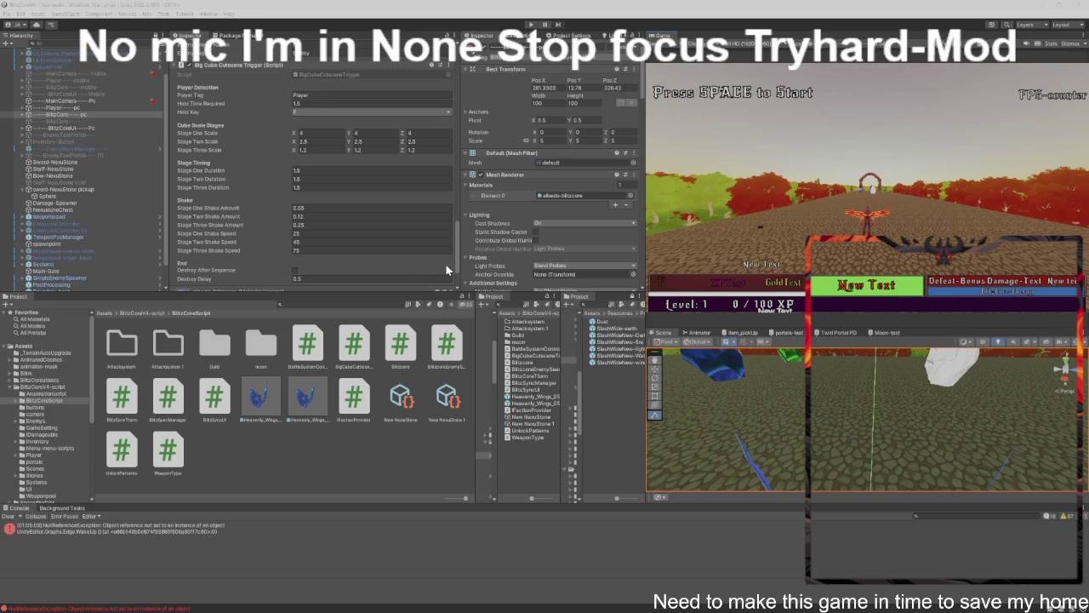
click(110, 108)
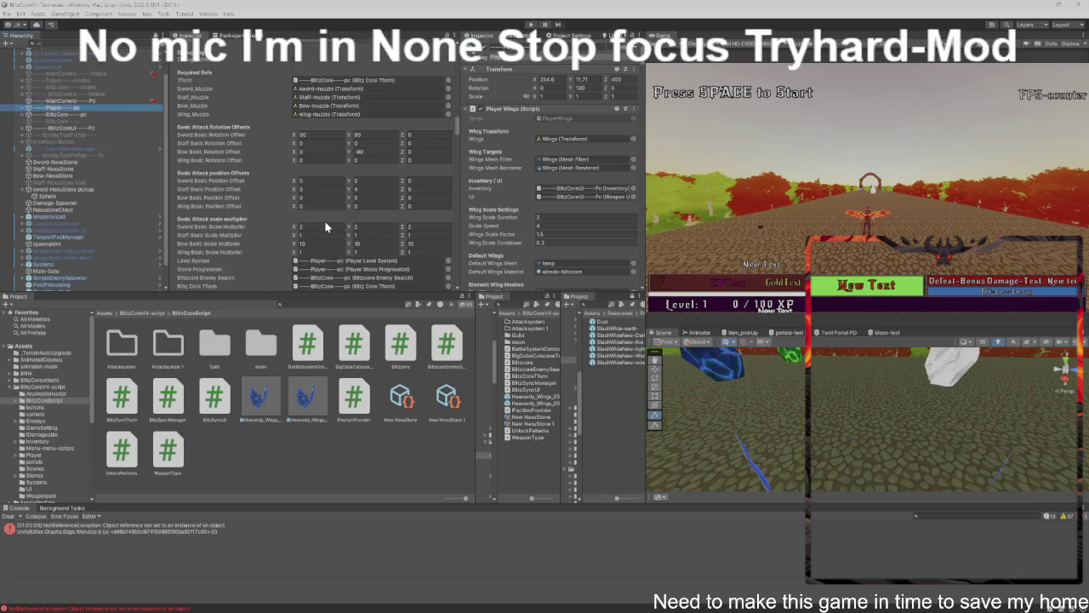
Enable both Force Equipped For Cutscene and Start Cutscene Equipped under Cutscene Override.
scroll(325, 221, down, 10)
scroll(330, 222, down, 15)
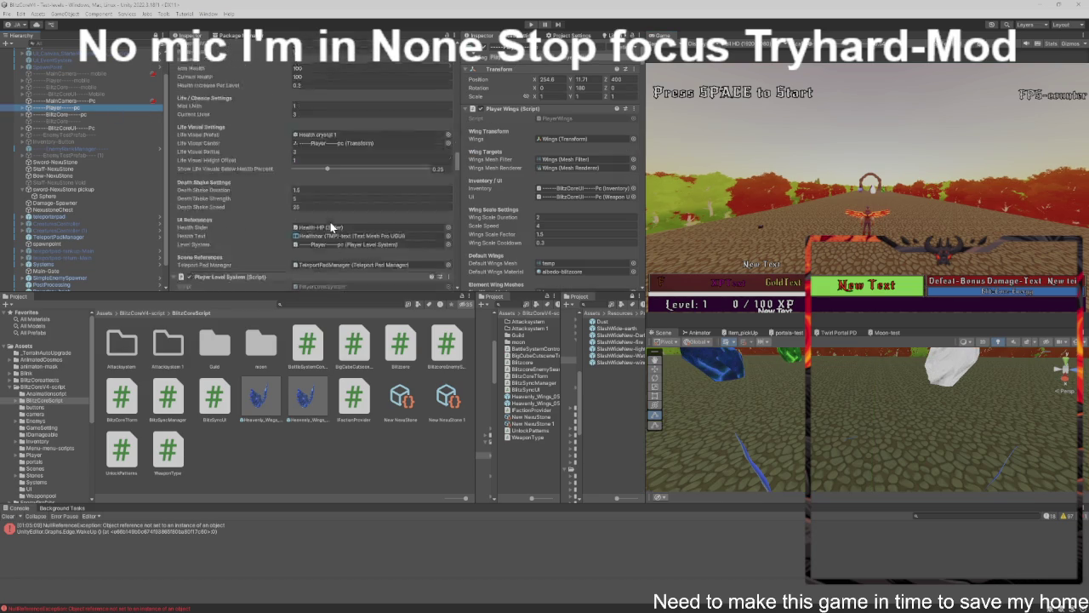
scroll(331, 222, down, 10)
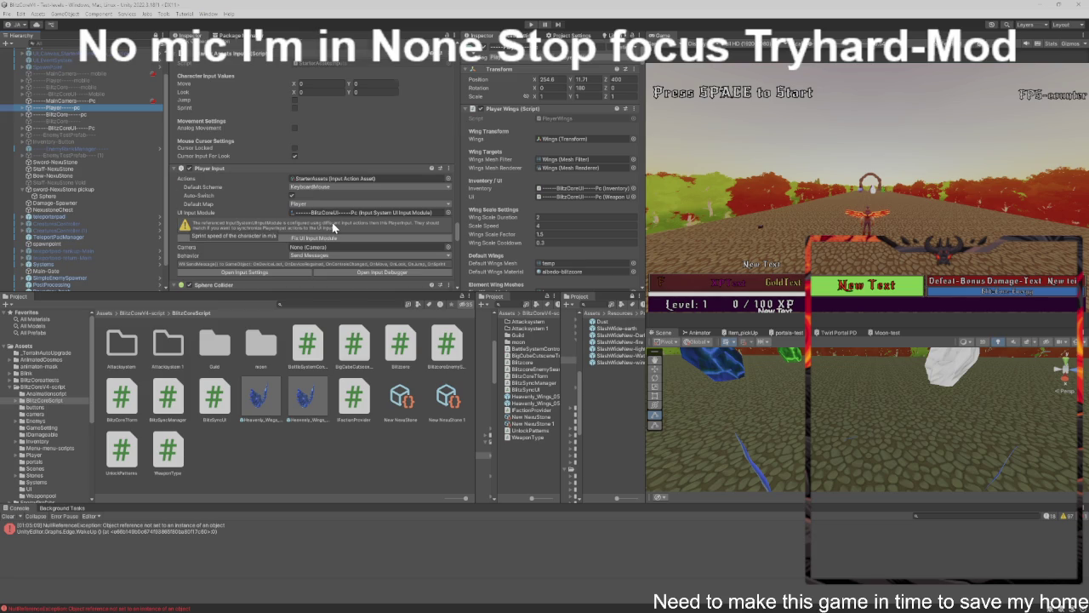
scroll(331, 222, up, 10)
scroll(343, 221, up, 15)
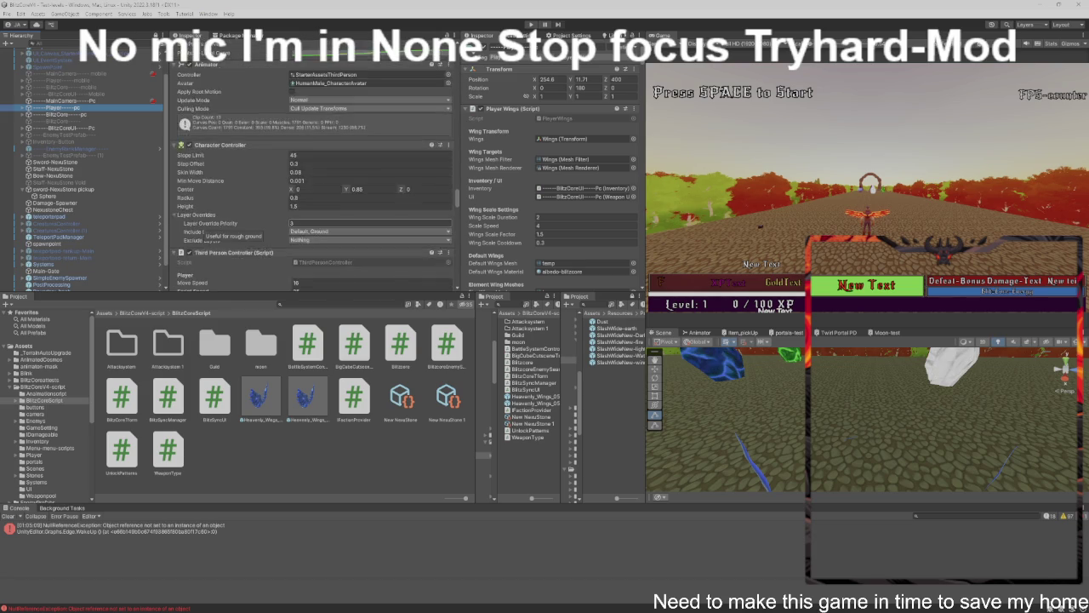
scroll(346, 219, up, 15)
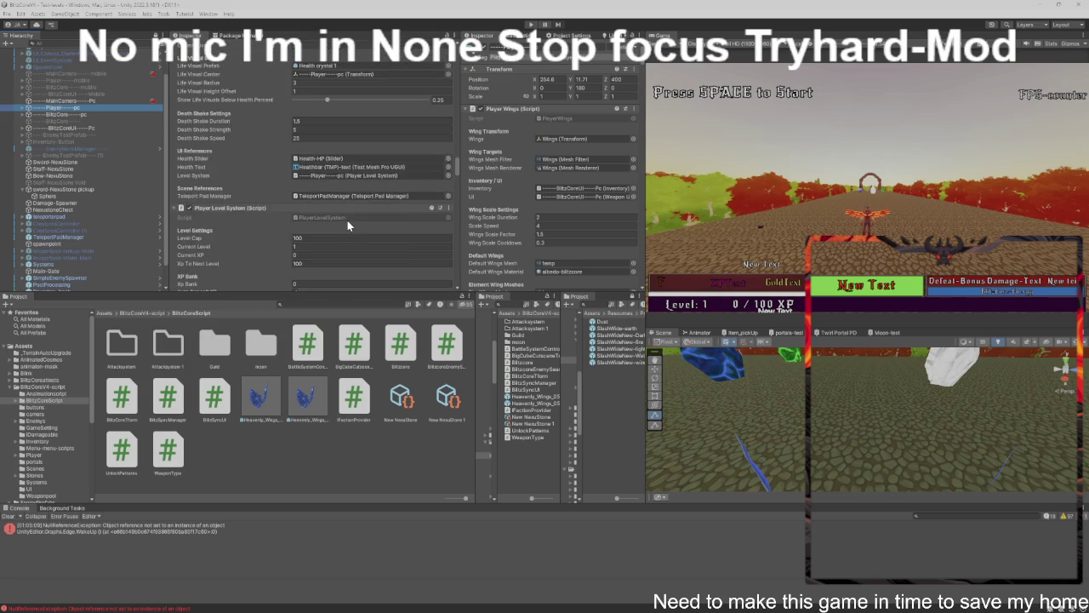
scroll(349, 225, up, 7)
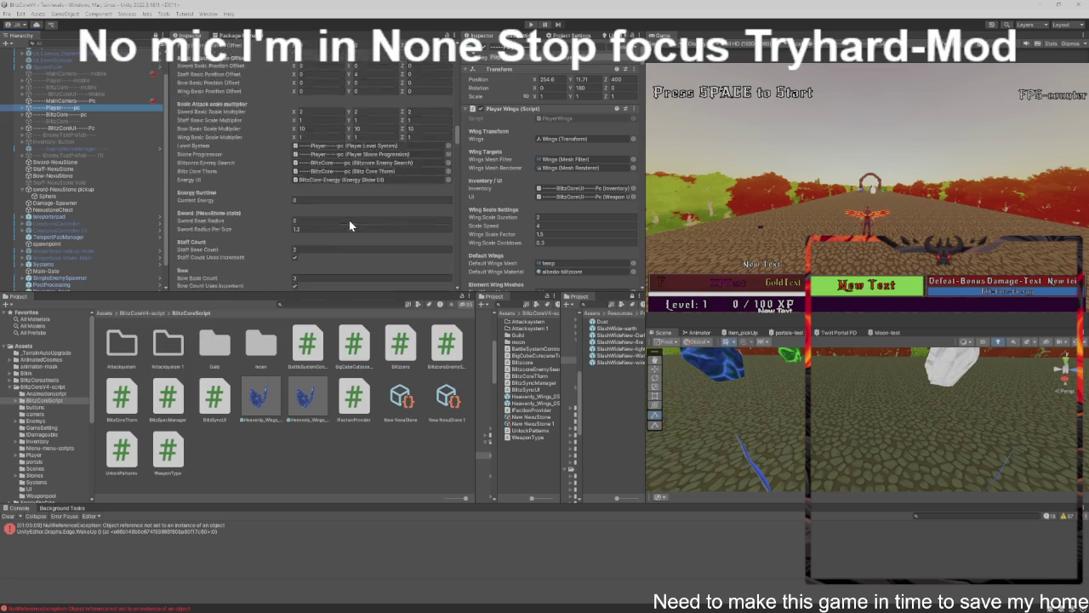
scroll(349, 225, down, 2)
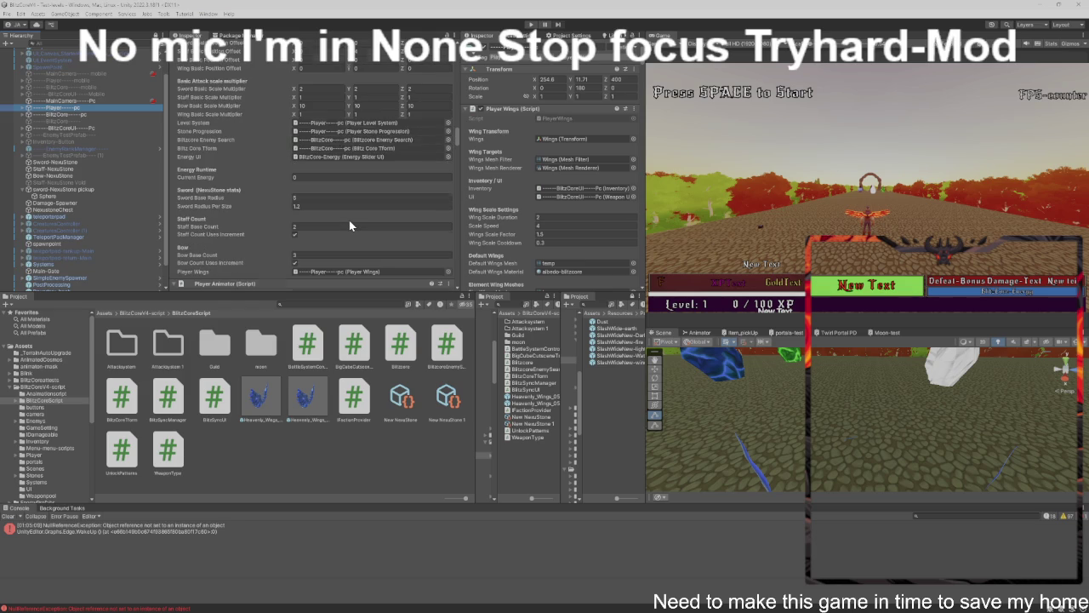
scroll(349, 226, up, 10)
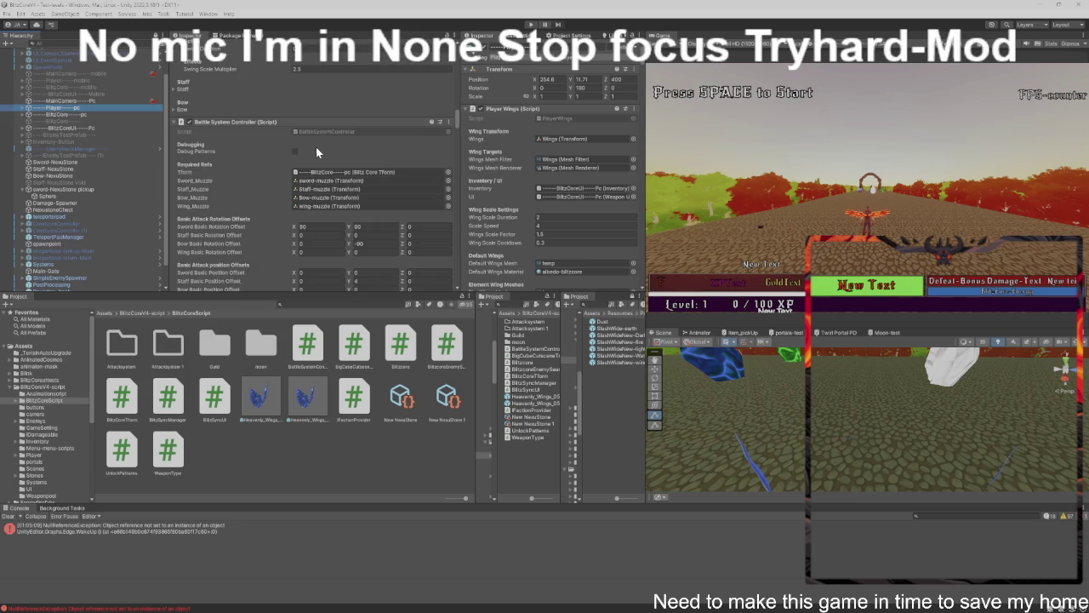
scroll(337, 142, up, 6)
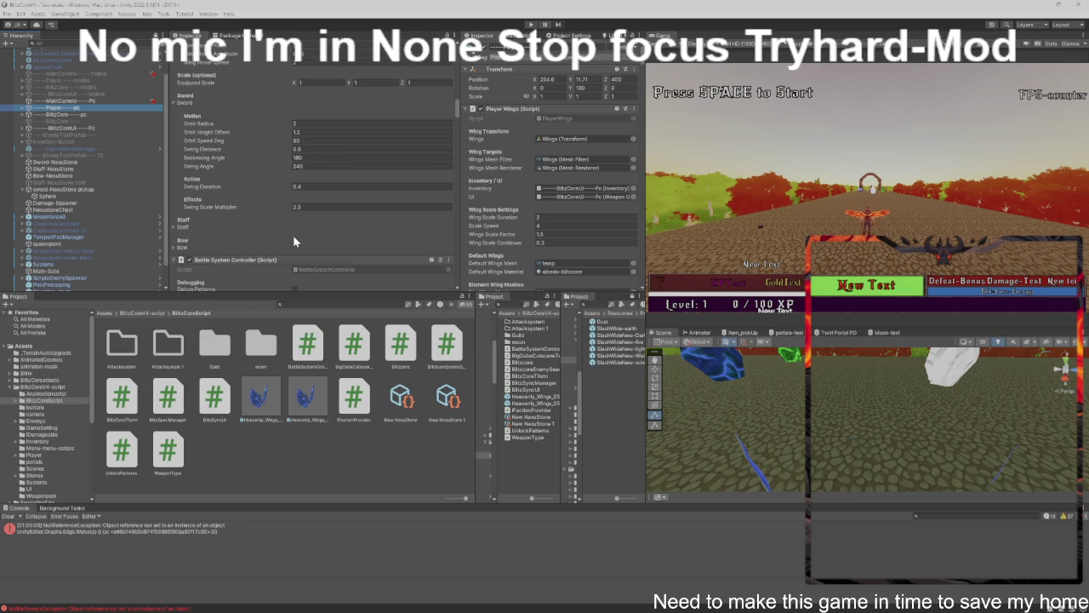
scroll(293, 235, up, 6)
scroll(309, 244, up, 3)
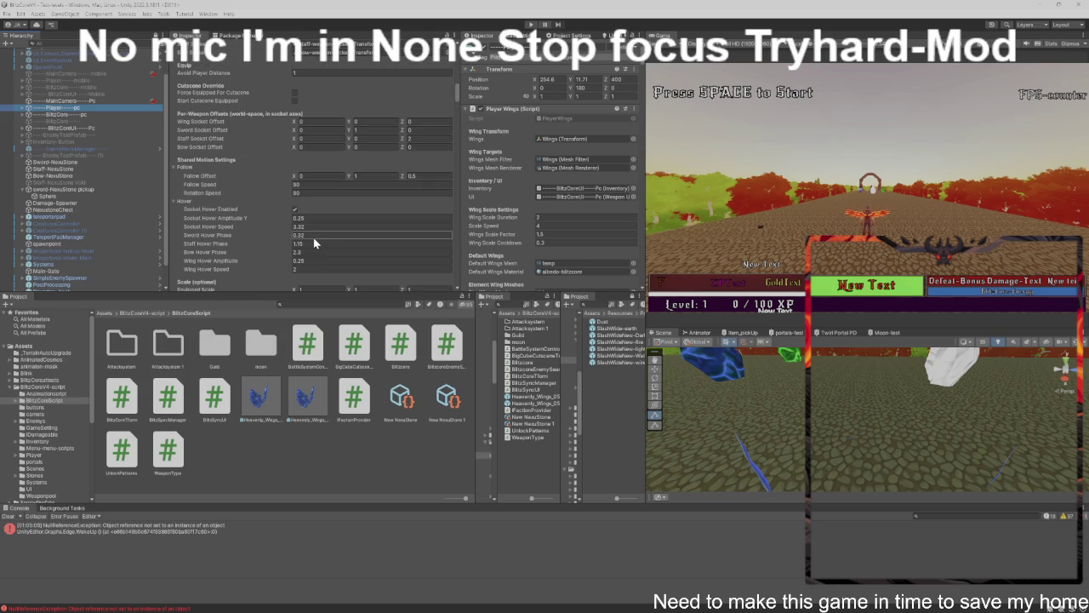
scroll(315, 234, up, 1)
click(295, 115)
click(294, 116)
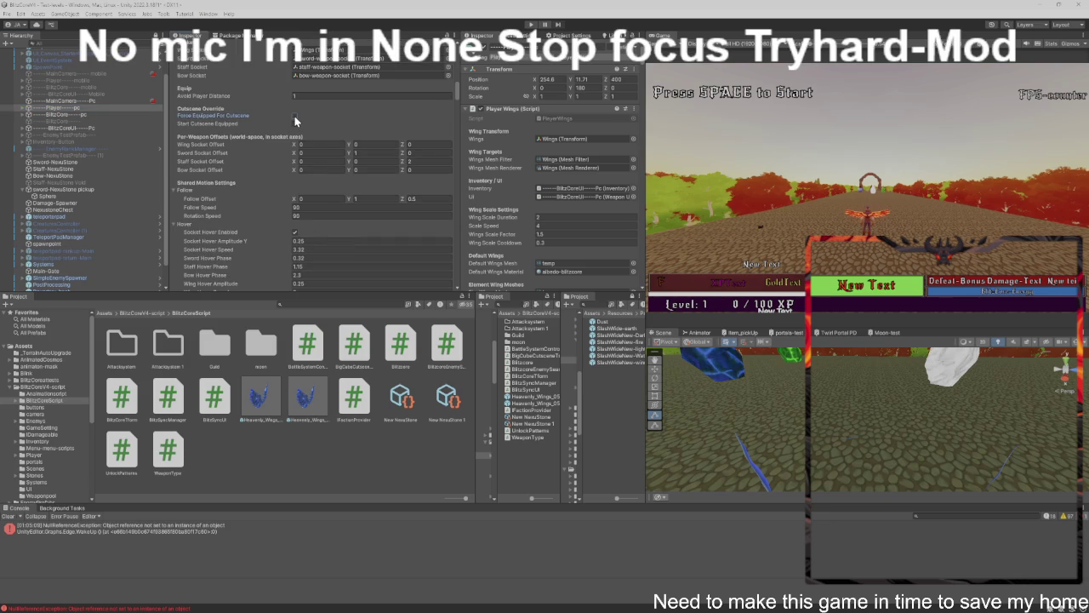
click(293, 124)
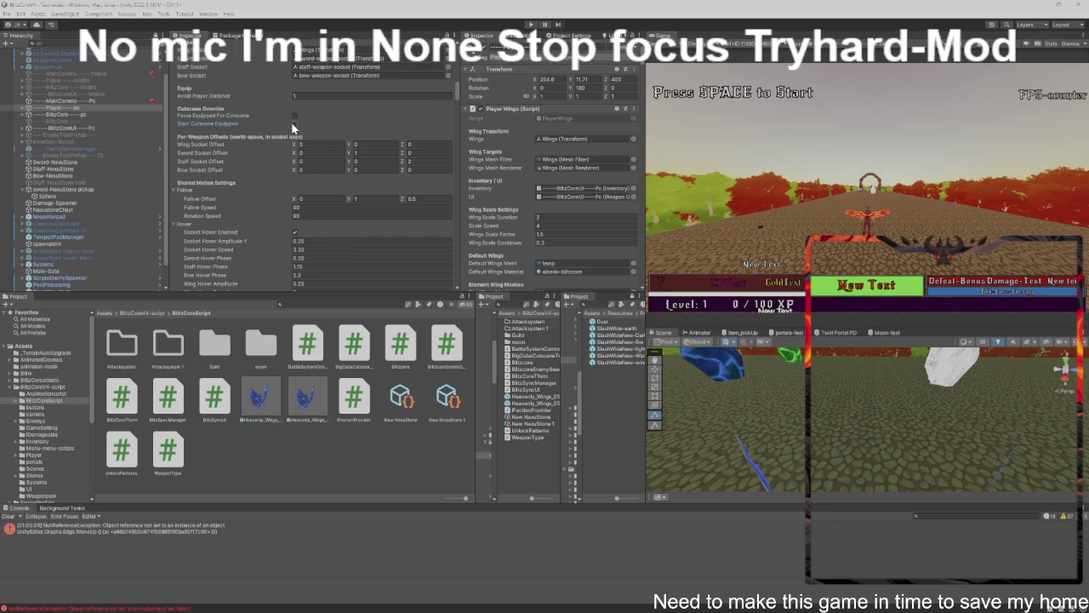
click(295, 116)
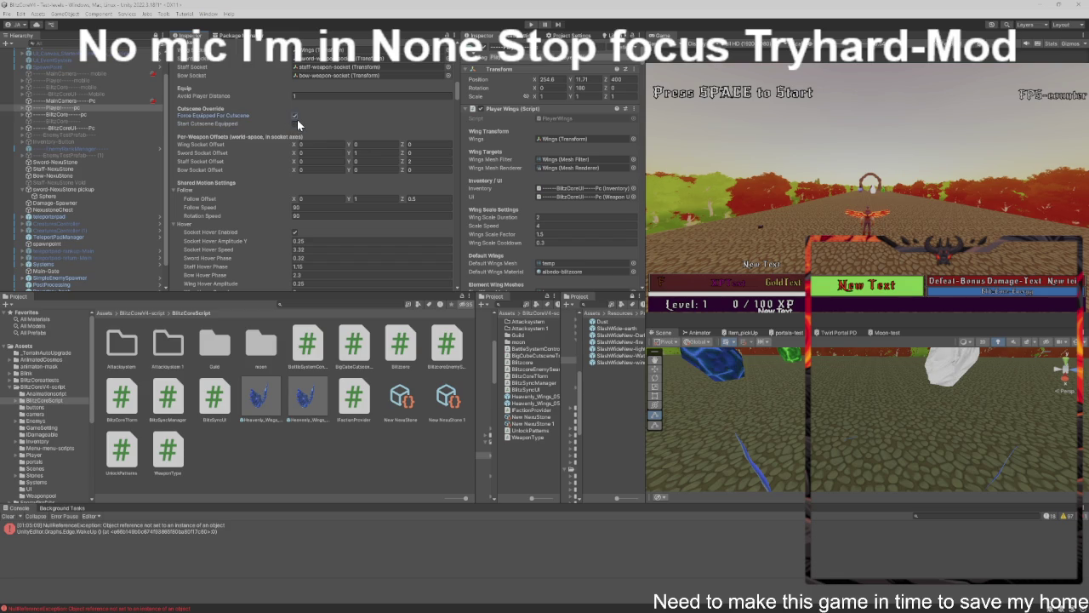
click(295, 123)
scroll(297, 122, up, 3)
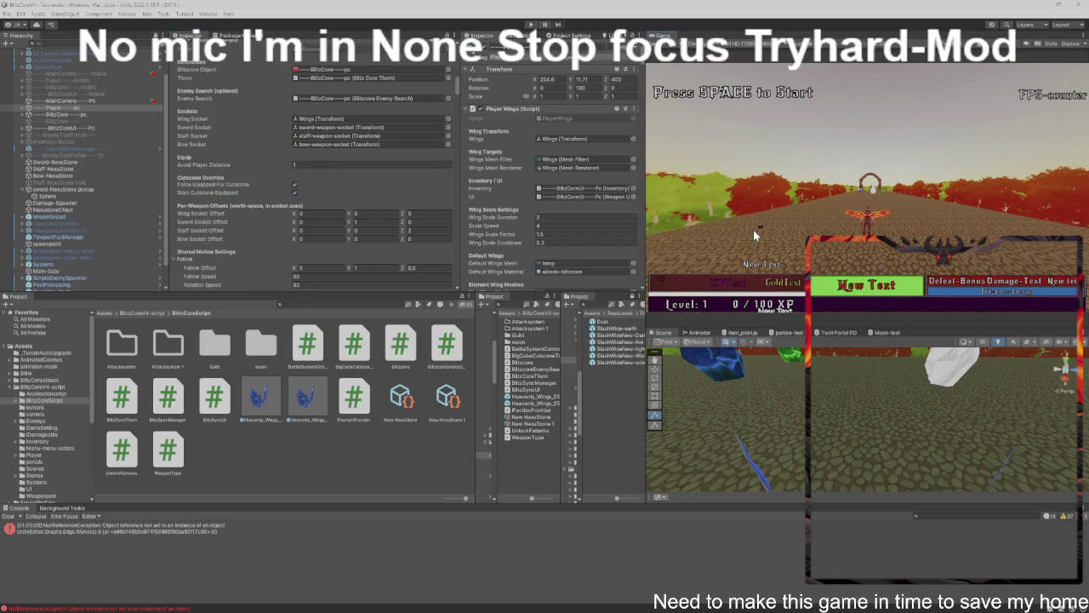
key(ctrl+p)
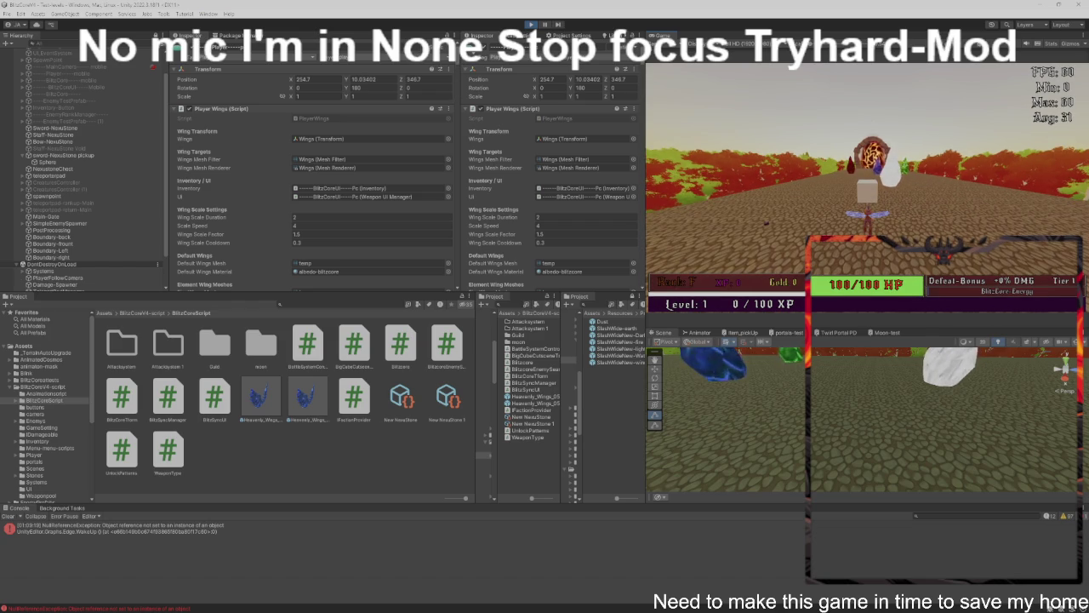
key(w)
key(a)
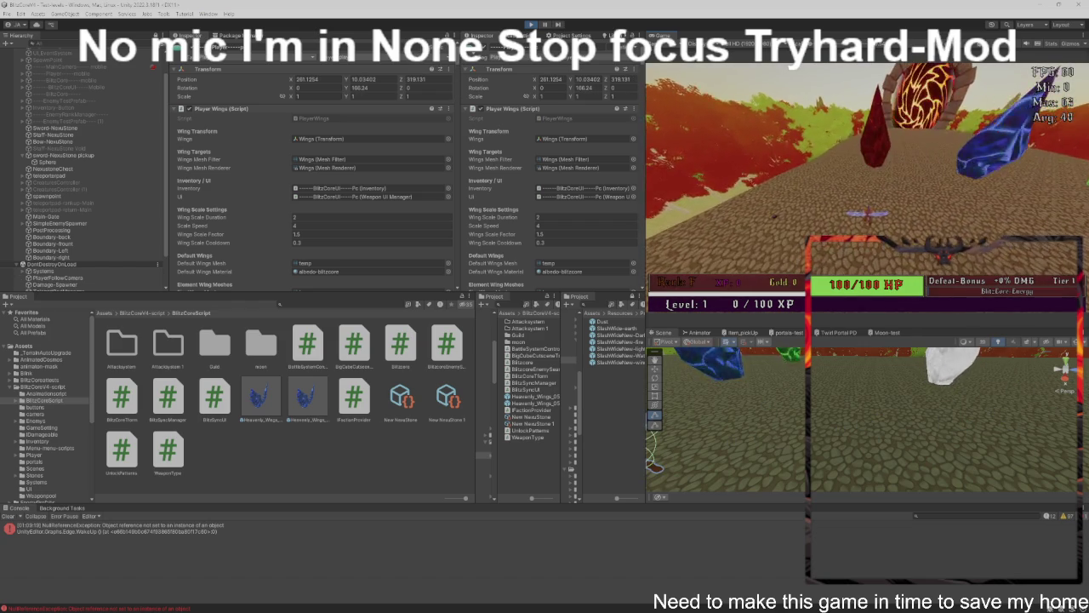
key(a)
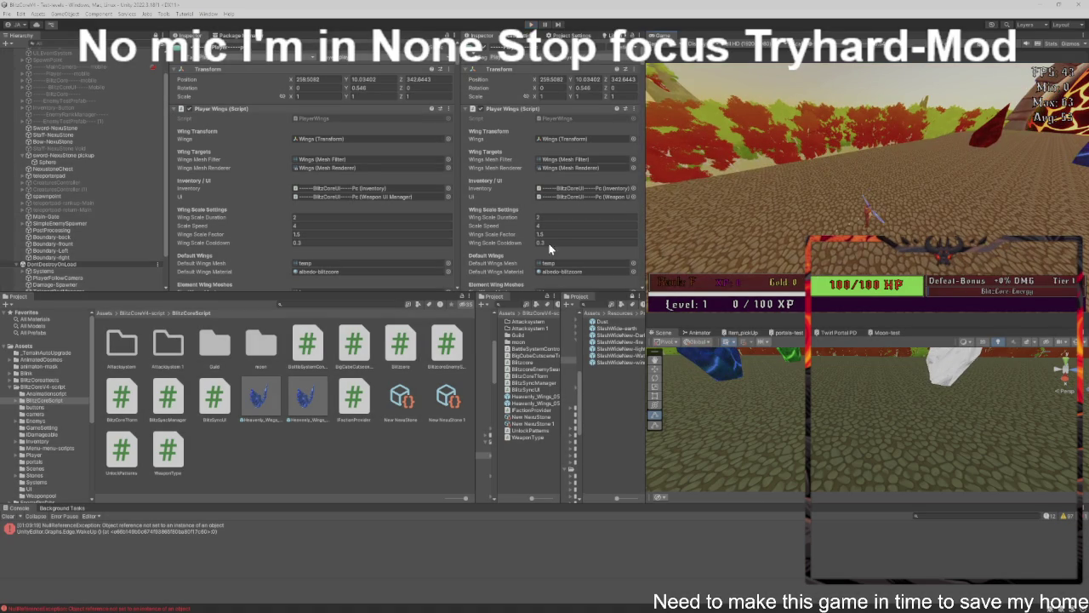
scroll(349, 163, down, 5)
scroll(349, 167, down, 10)
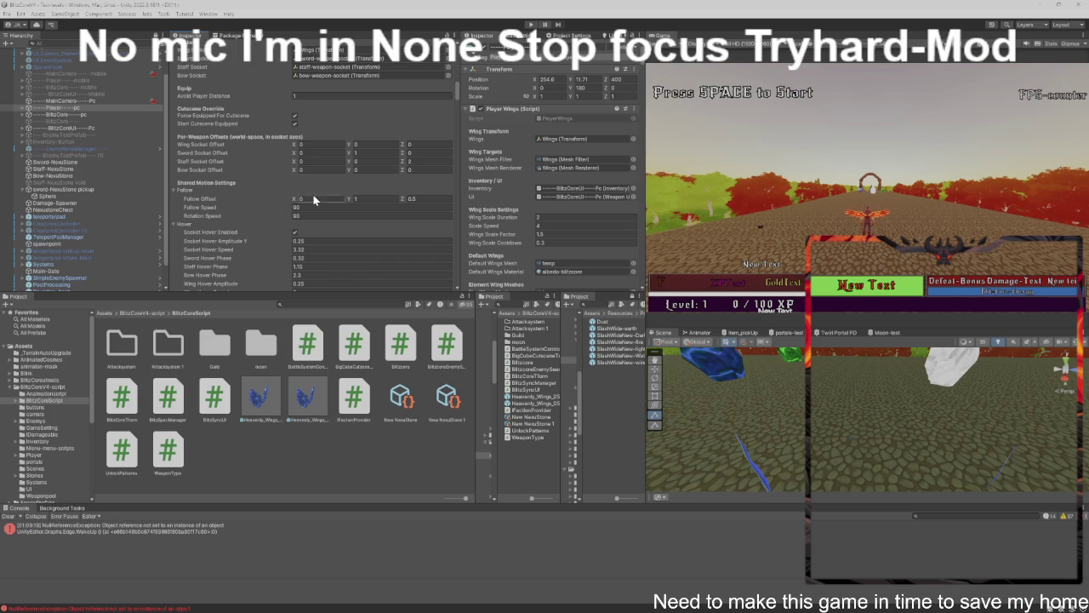
Open Blitzcore.cs in VS Code from the Blitzcore (Script) component's Script field.
scroll(323, 209, up, 2)
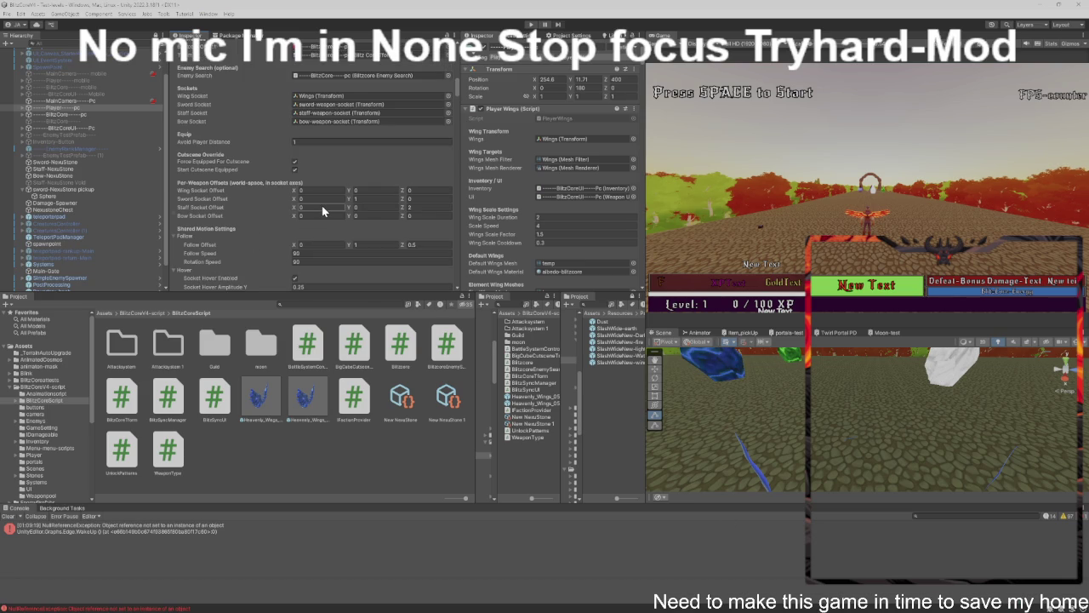
scroll(323, 211, down, 2)
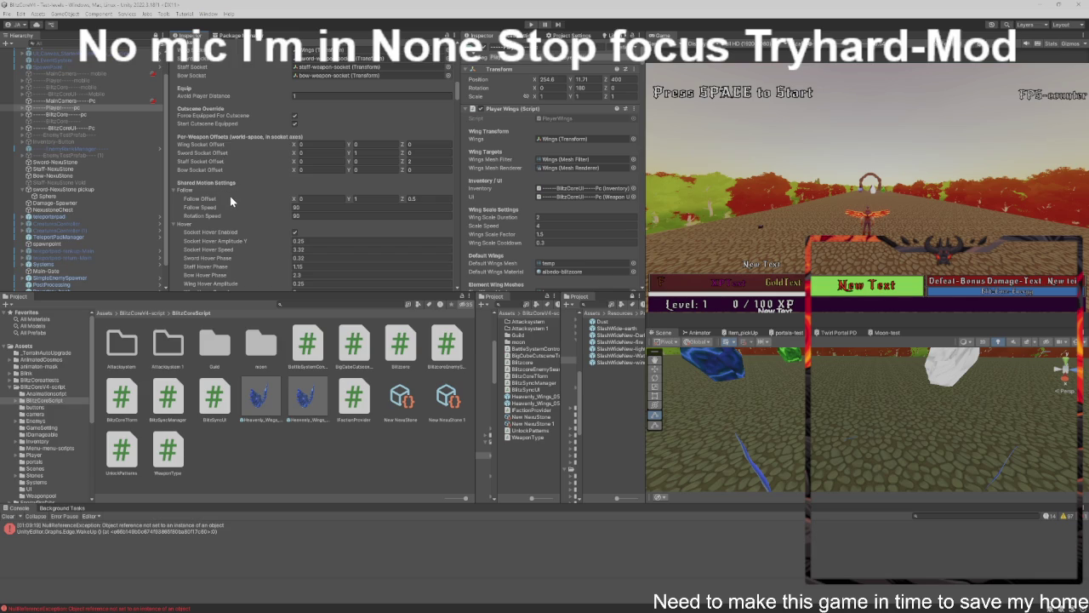
scroll(230, 201, up, 3)
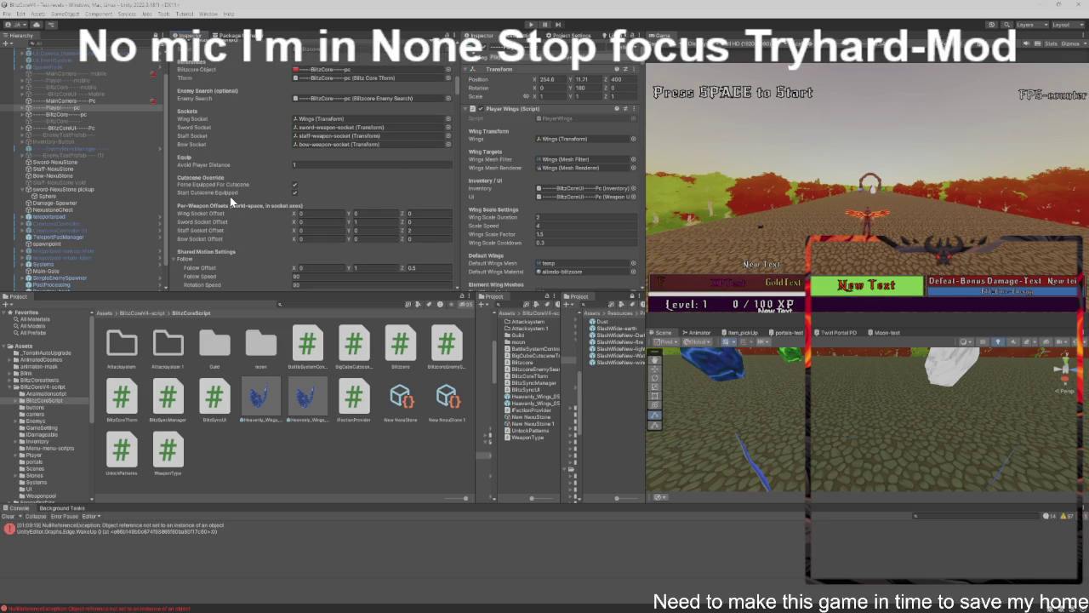
scroll(230, 201, down, 8)
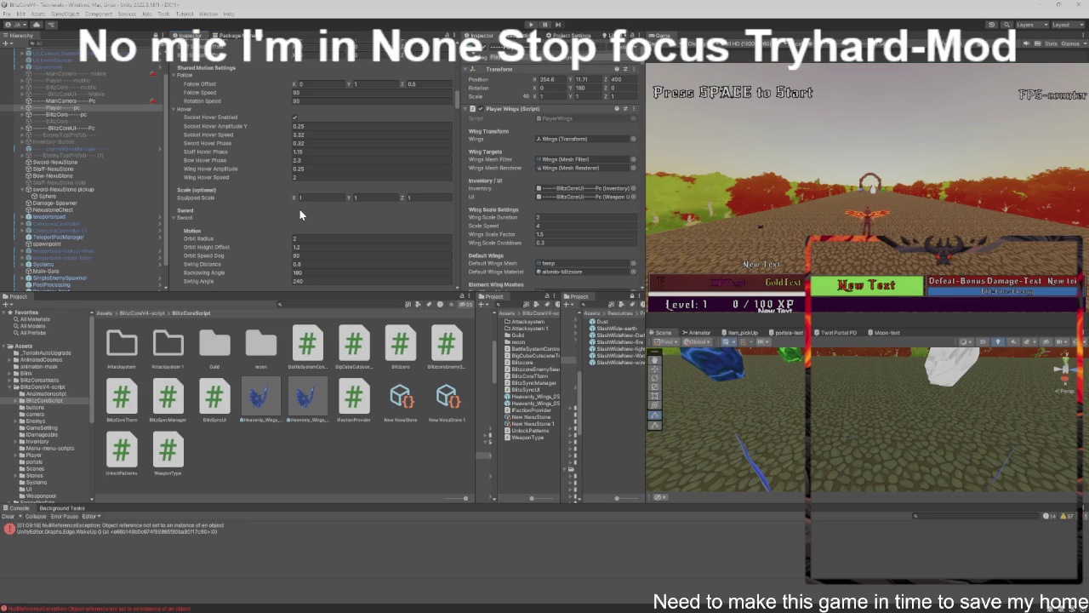
scroll(299, 212, up, 2)
scroll(259, 91, up, 4)
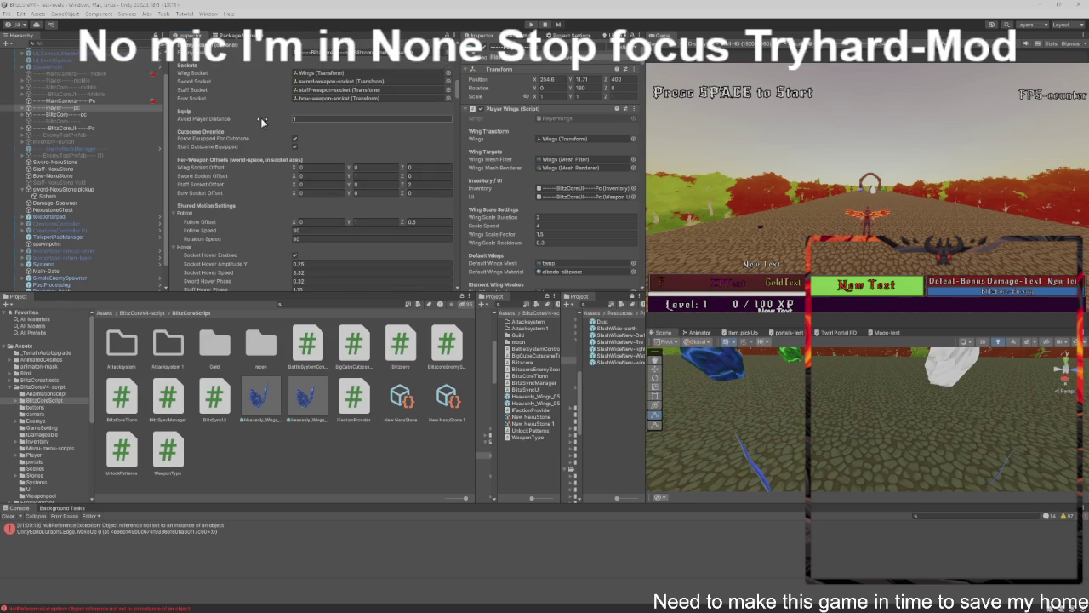
scroll(279, 121, up, 5)
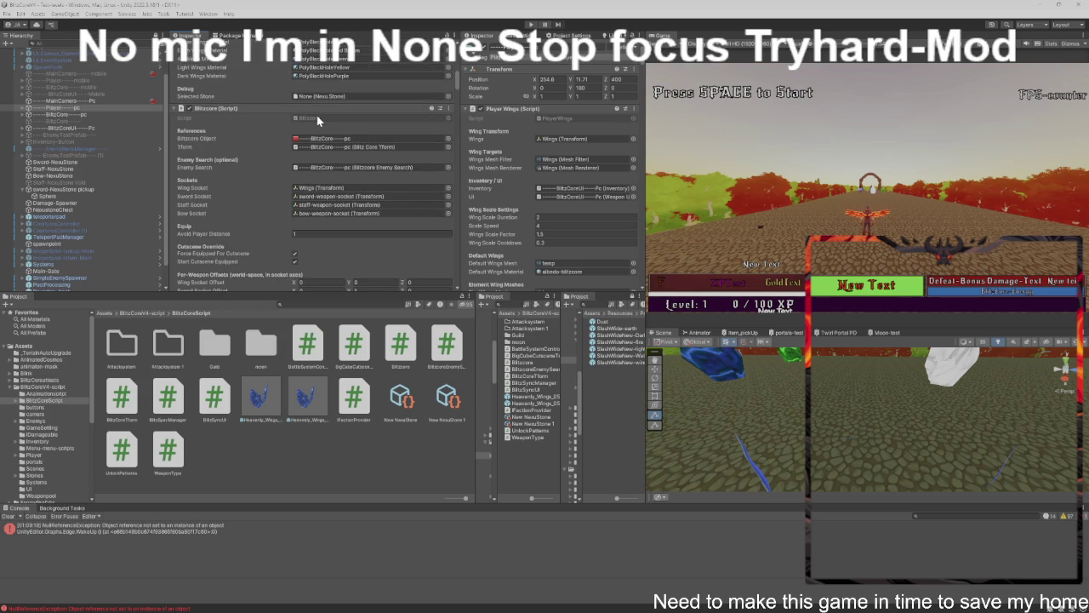
click(320, 118)
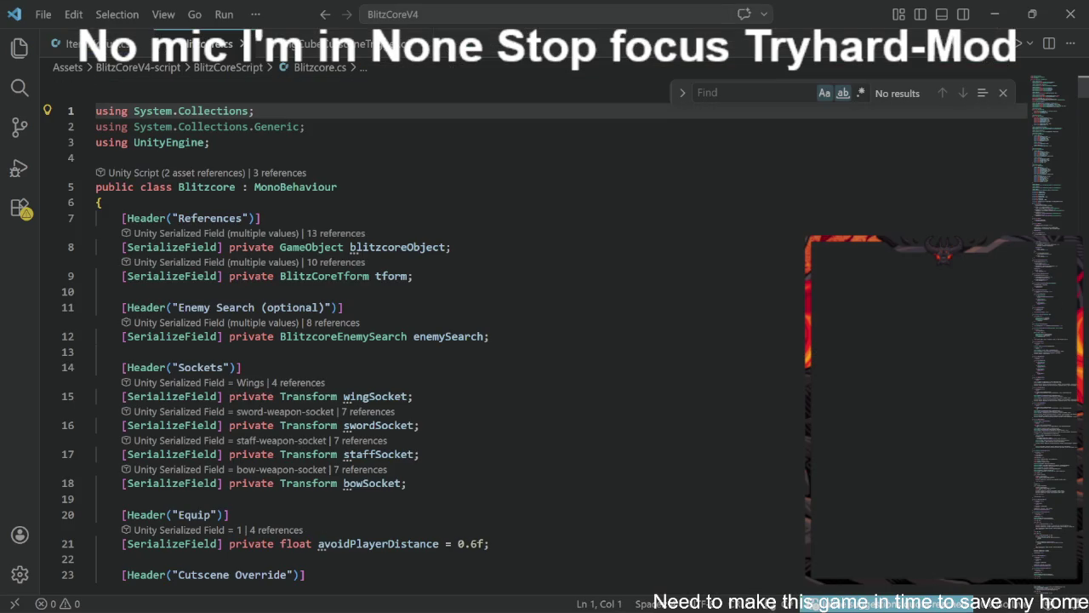
Review Blitzcore.cs's equip, cutscene override and per-weapon offset fields.
scroll(545, 340, down, 5)
scroll(340, 340, down, 8)
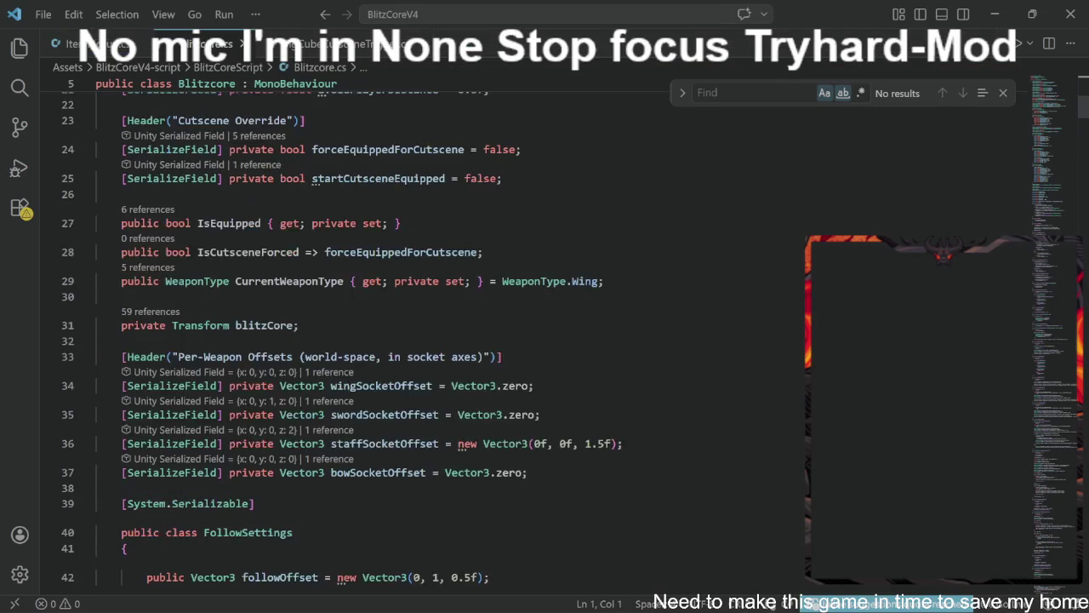
scroll(340, 340, down, 12)
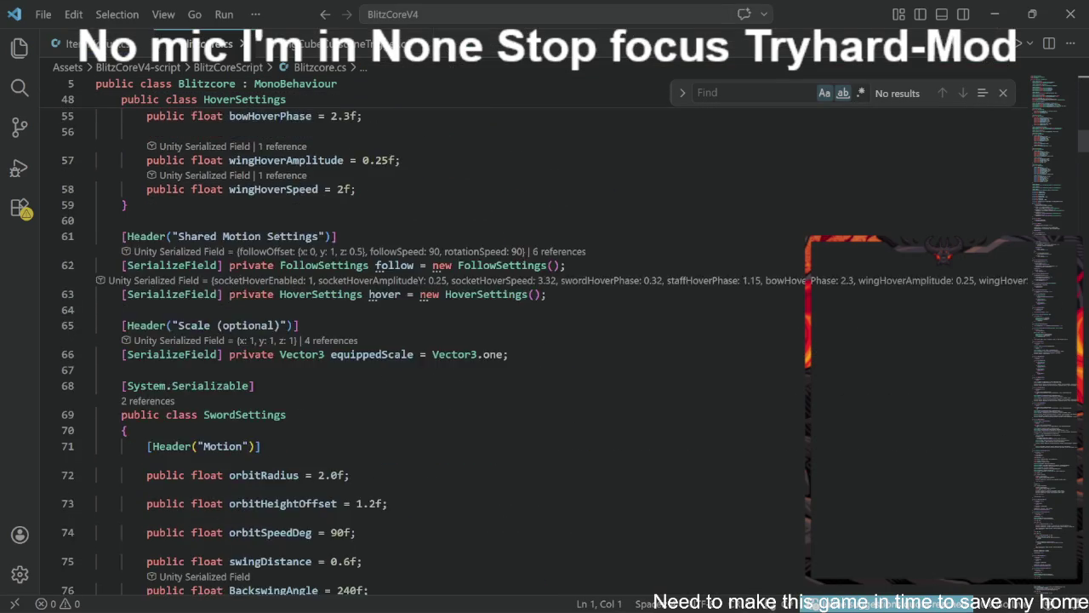
scroll(341, 341, down, 3)
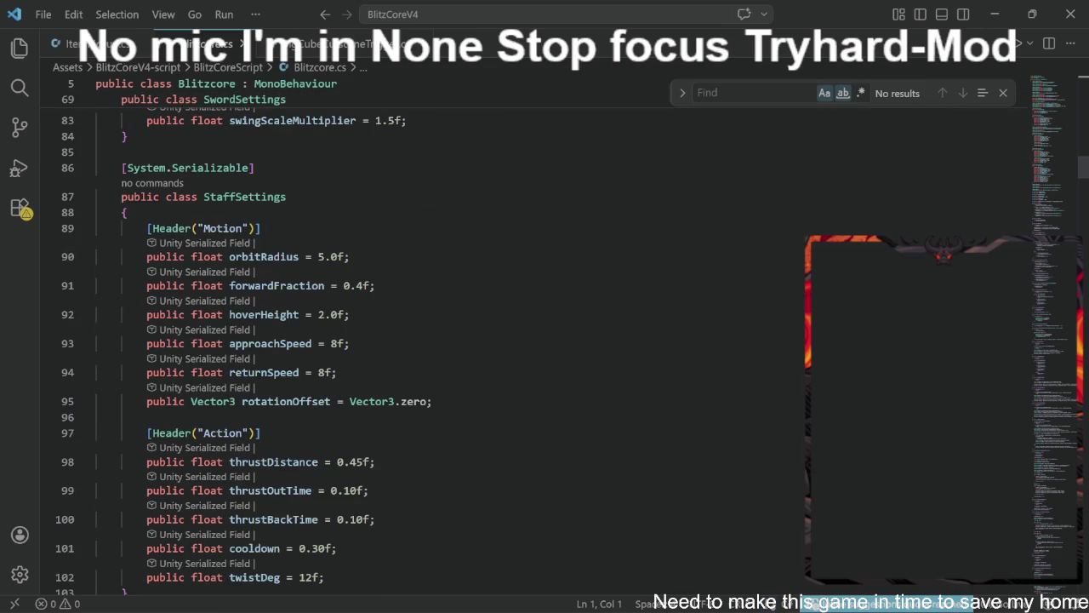
scroll(341, 340, up, 8)
scroll(340, 340, up, 2)
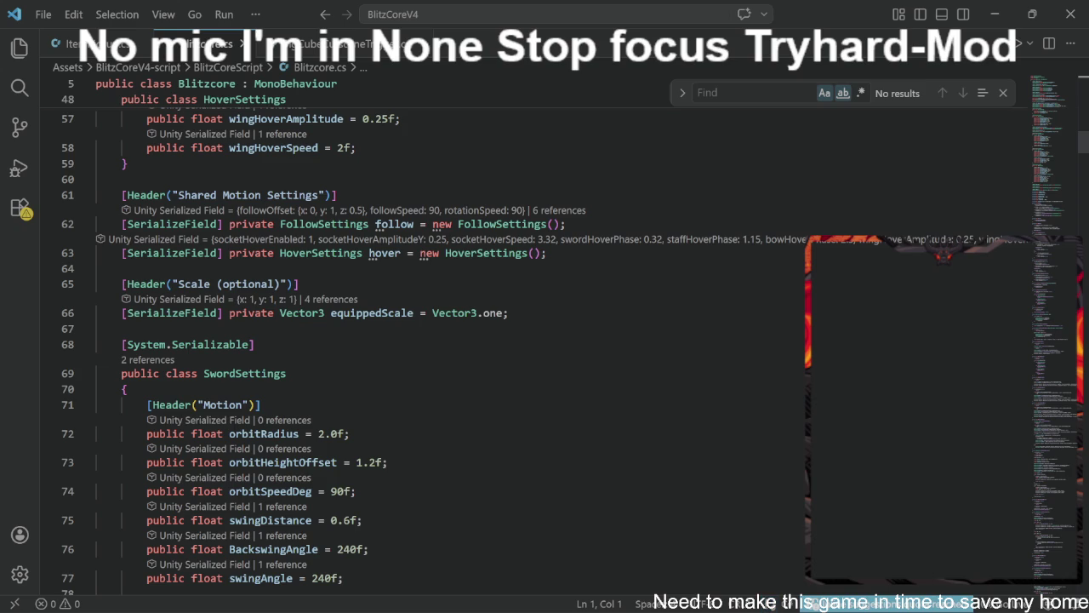
scroll(511, 340, down, 8)
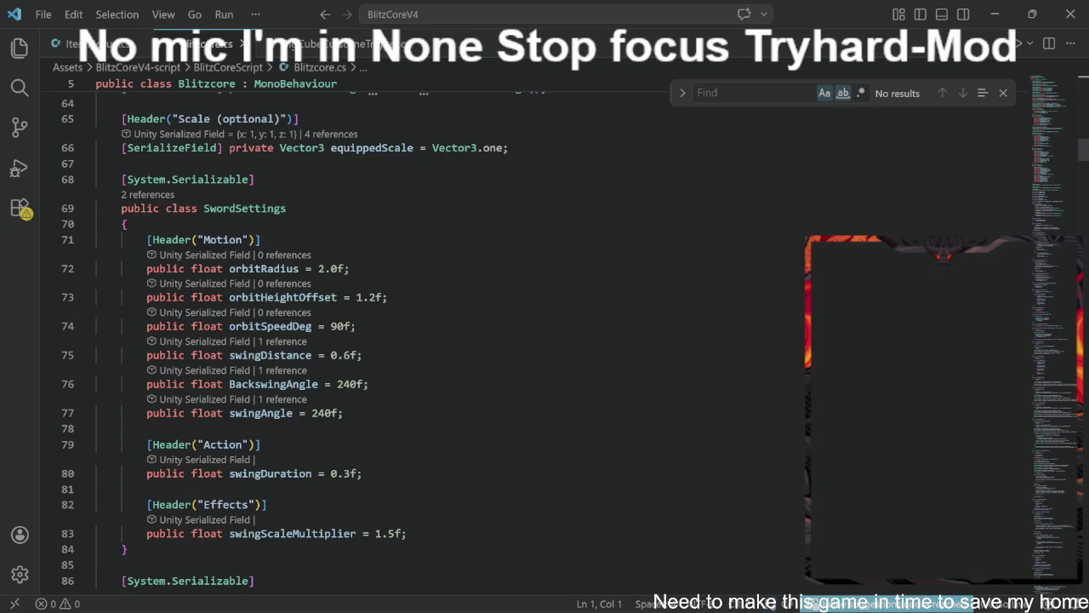
scroll(510, 340, down, 1)
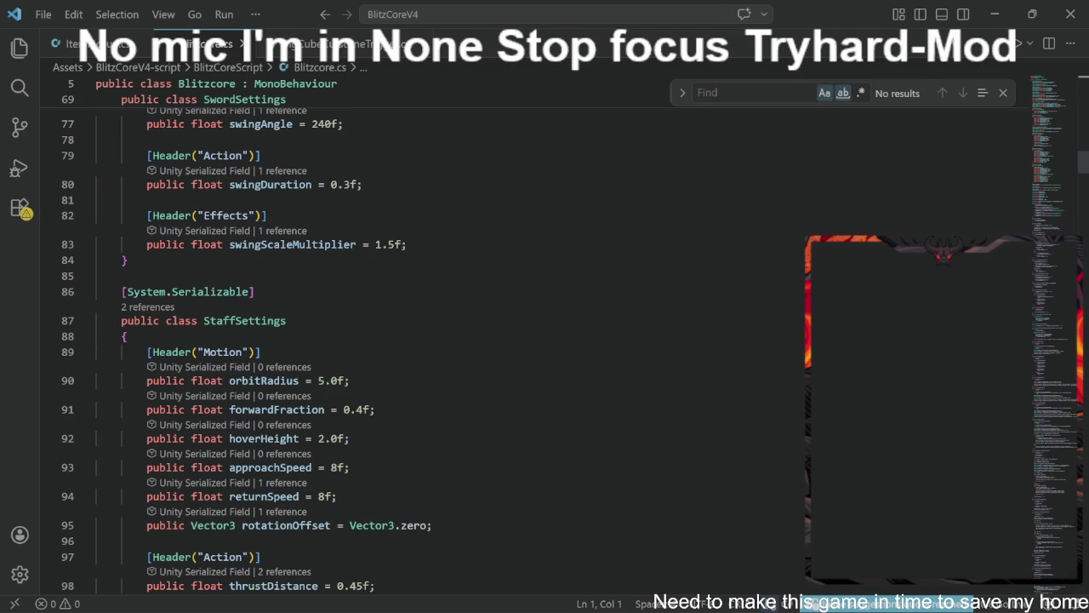
scroll(511, 341, down, 2)
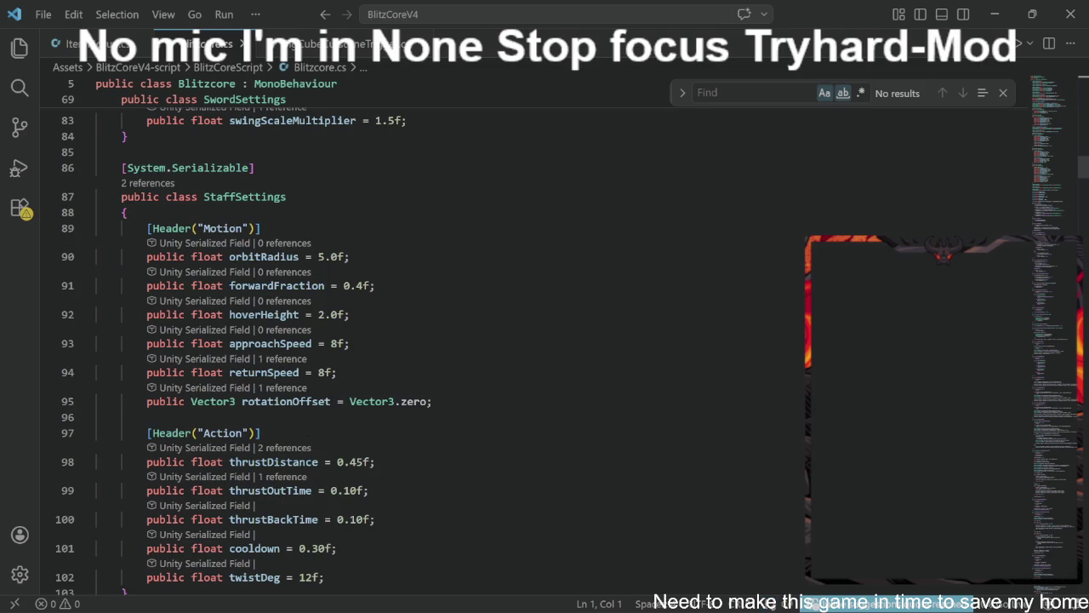
scroll(511, 340, up, 3)
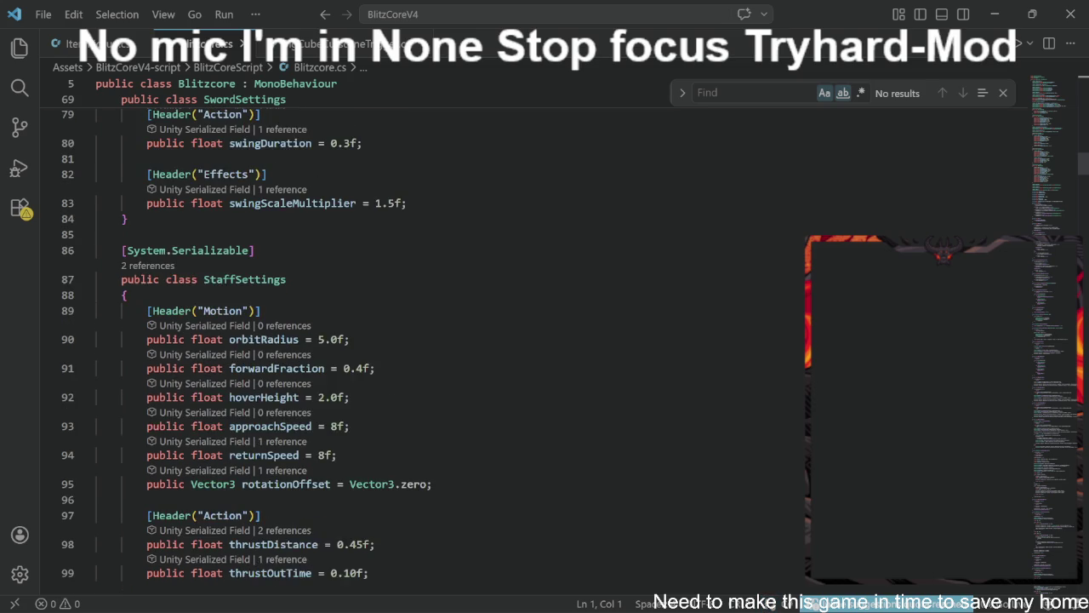
scroll(511, 340, down, 12)
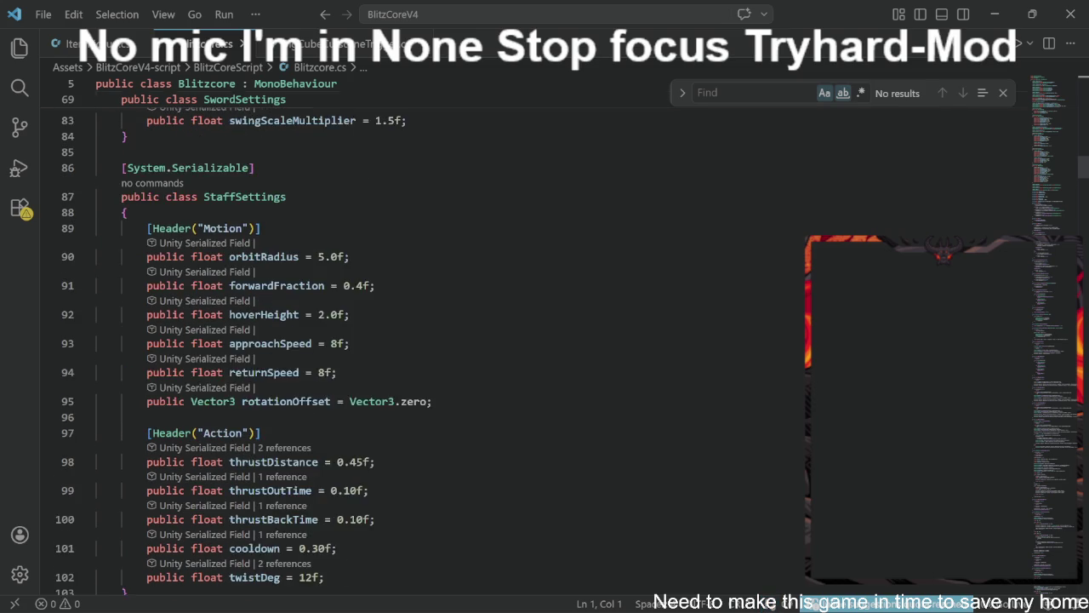
scroll(510, 340, down, 4)
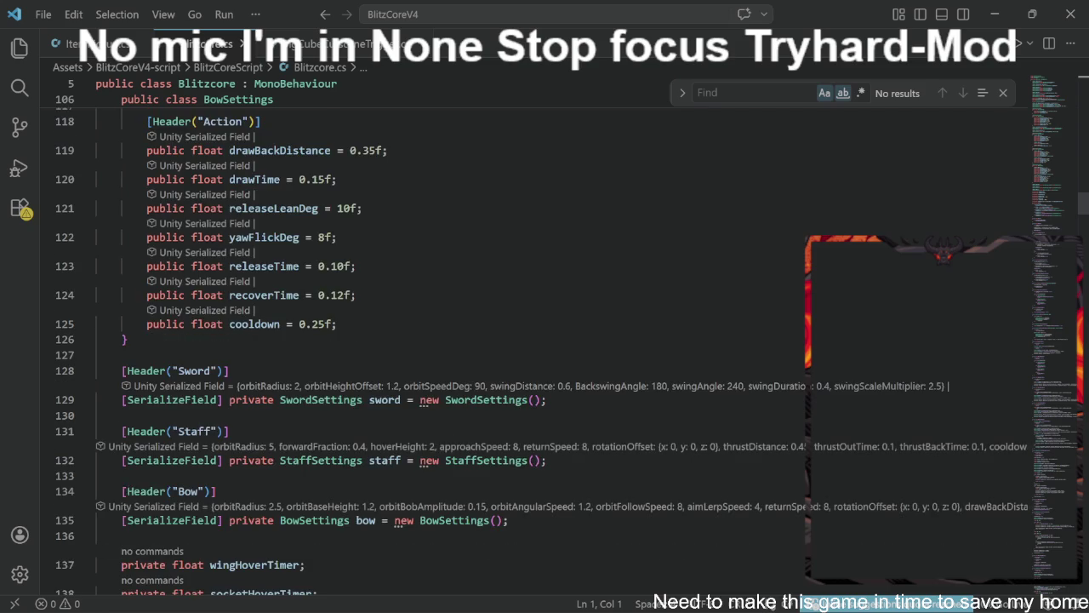
scroll(510, 340, down, 4)
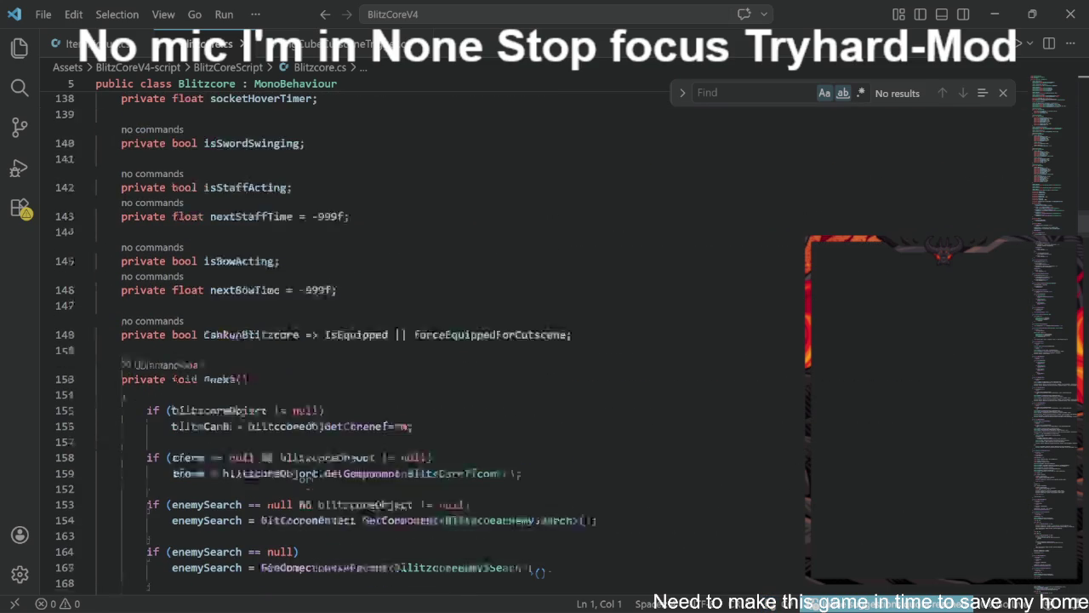
scroll(510, 341, down, 6)
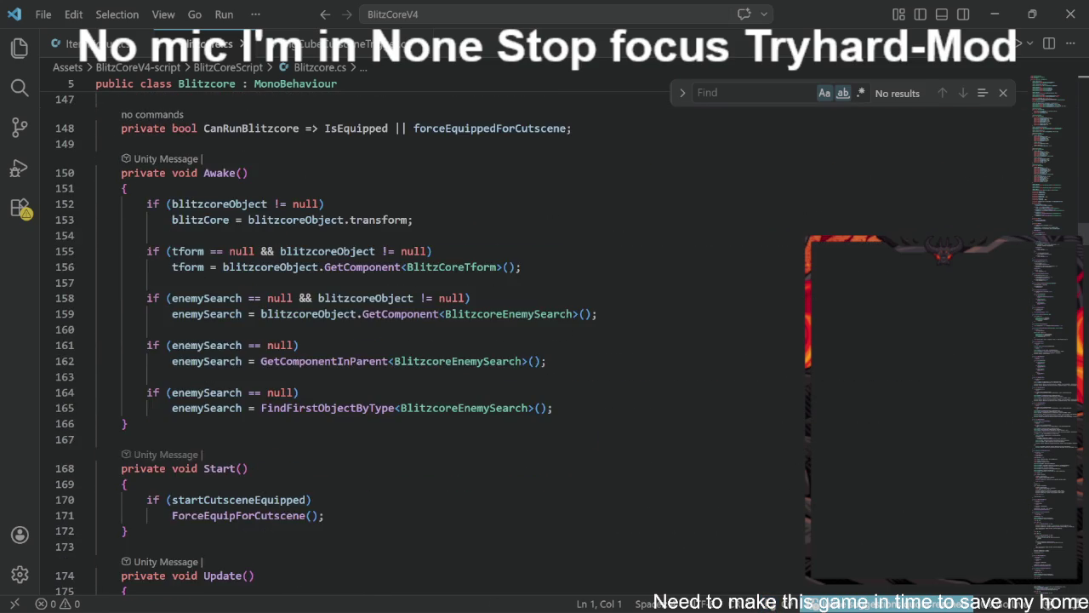
scroll(383, 340, down, 3)
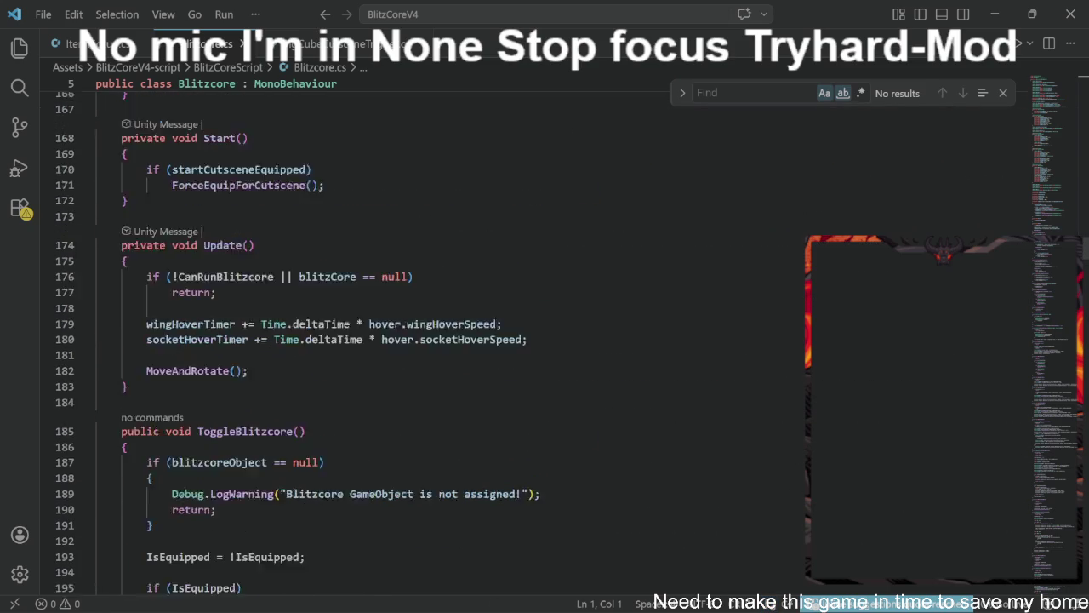
scroll(383, 341, up, 10)
scroll(511, 340, up, 9)
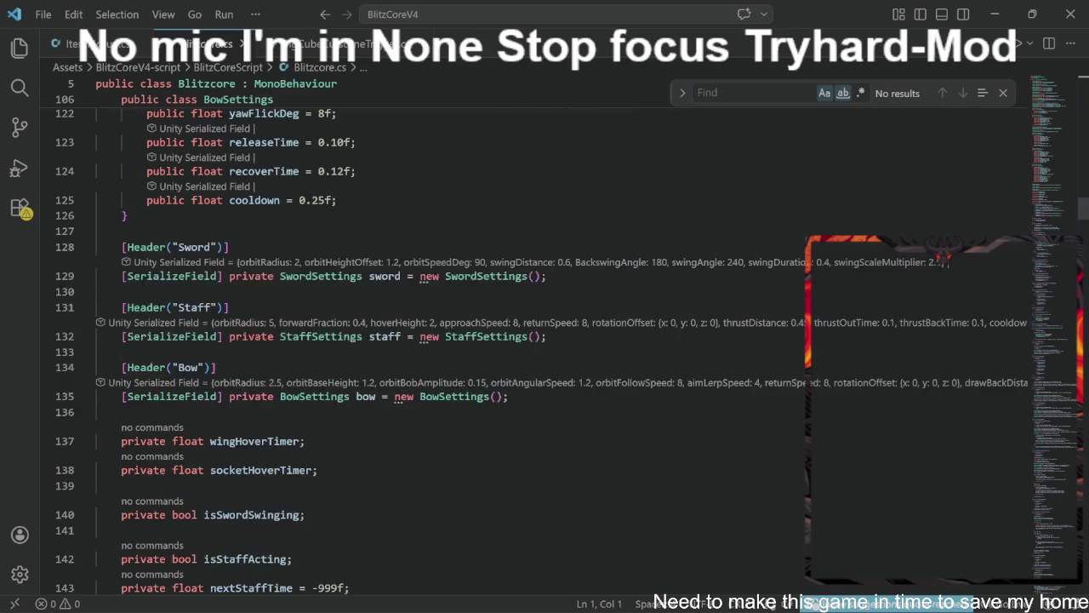
scroll(511, 340, up, 9)
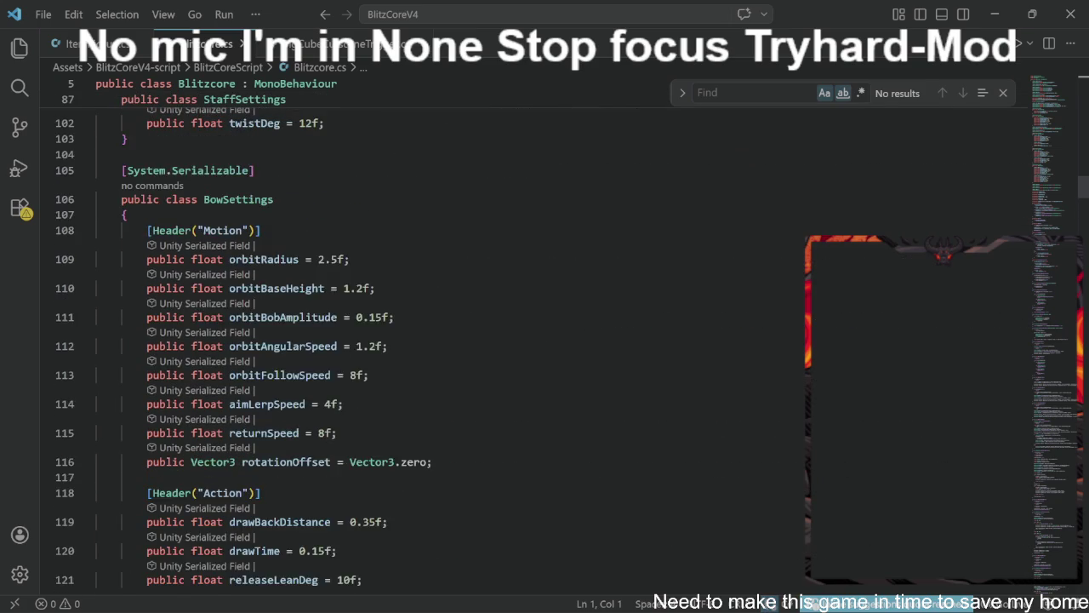
scroll(510, 340, up, 4)
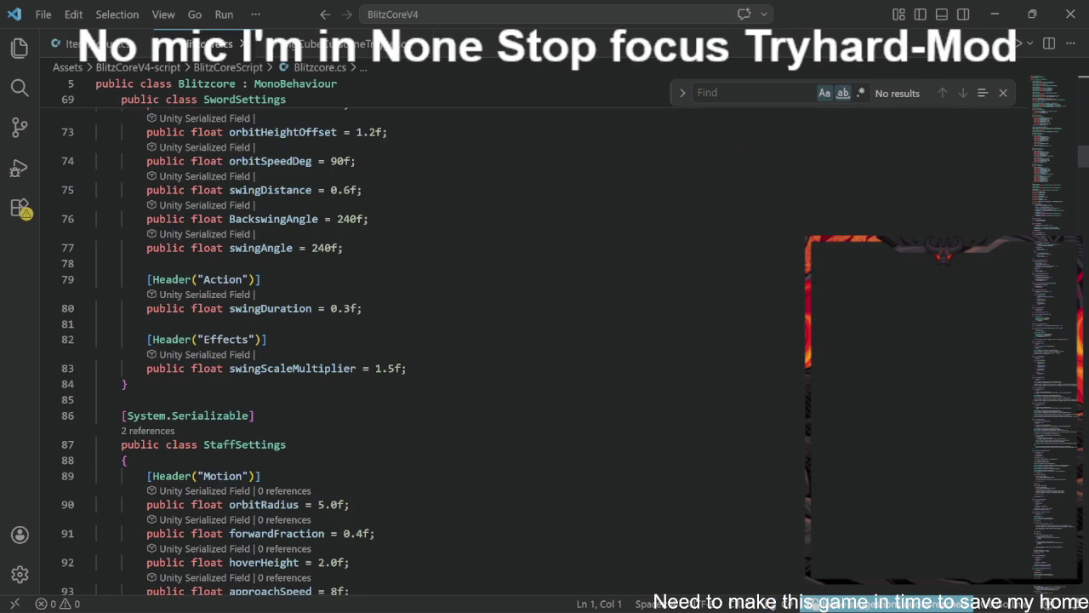
scroll(511, 340, up, 5)
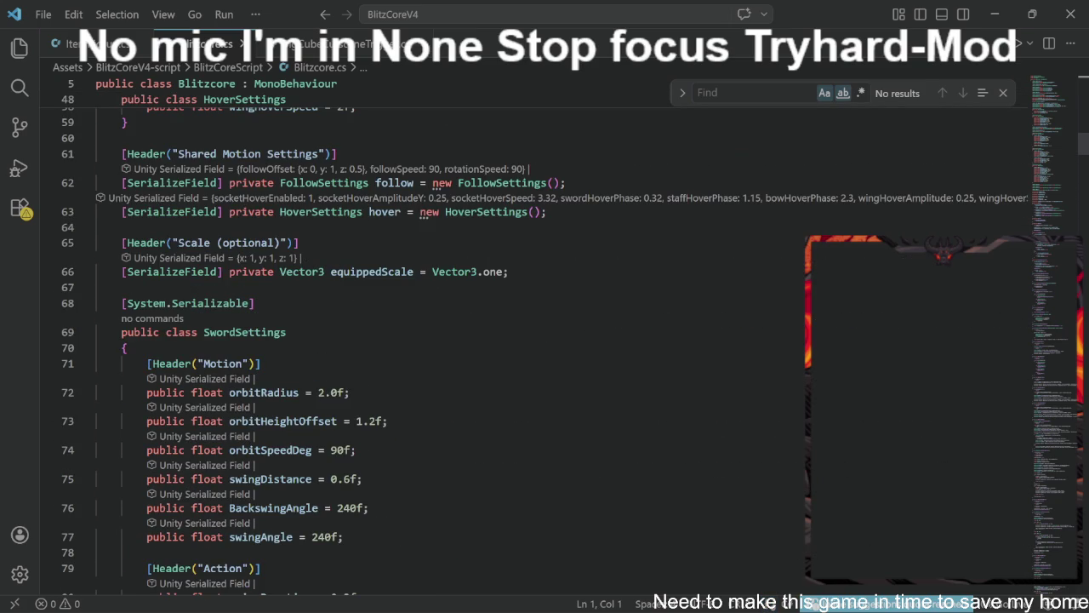
scroll(510, 340, up, 1)
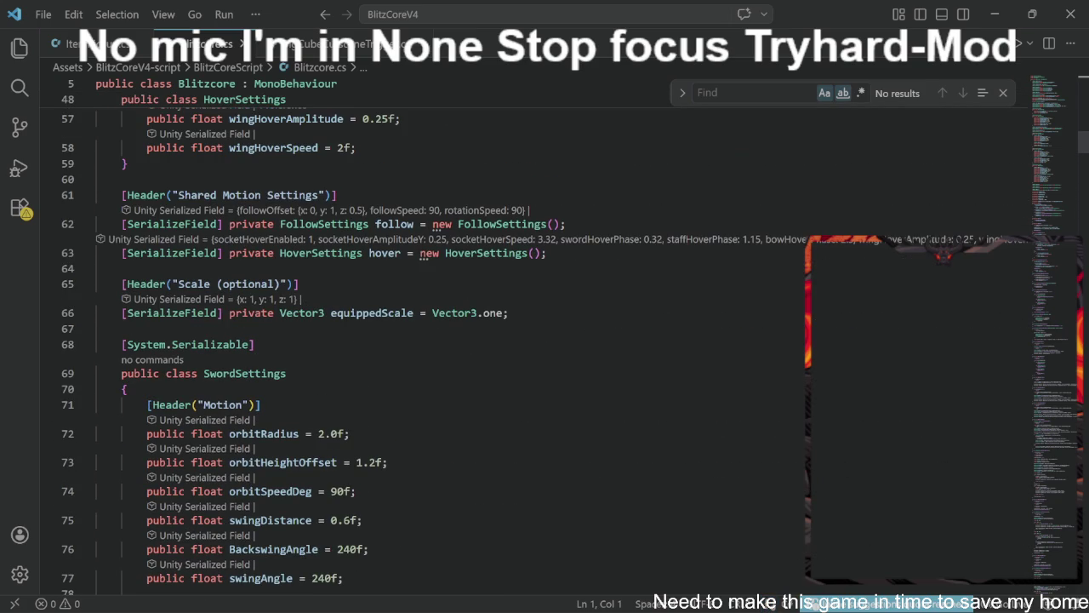
scroll(510, 340, up, 5)
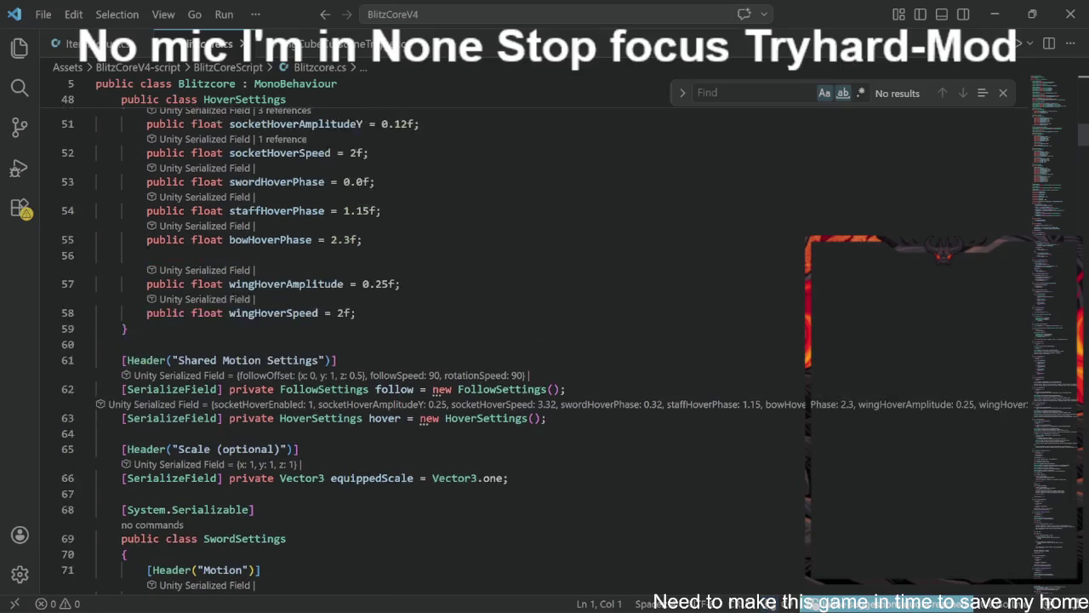
scroll(510, 340, up, 5)
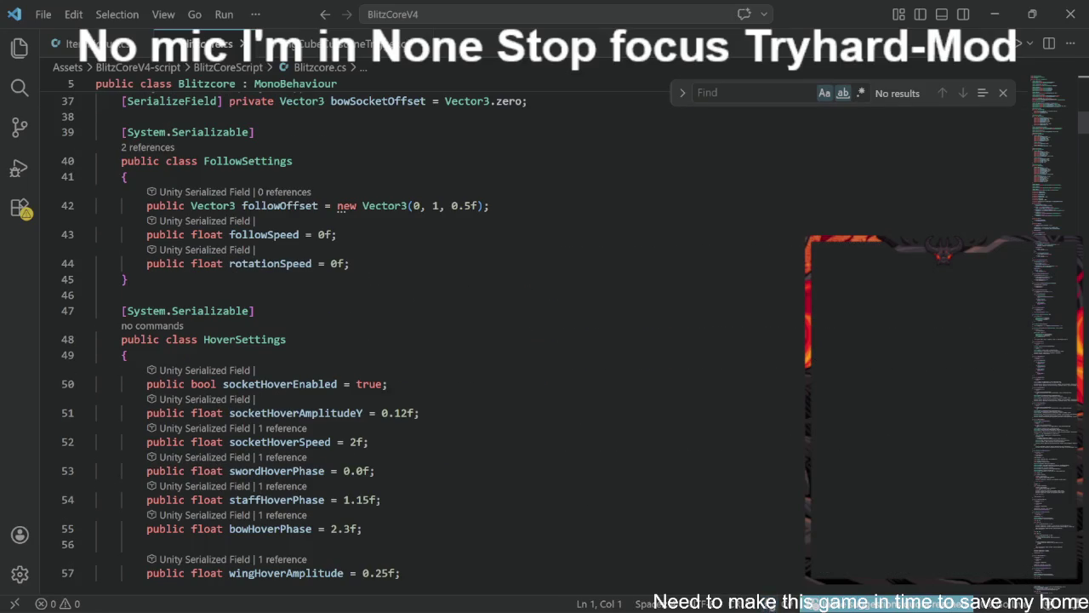
scroll(510, 340, up, 5)
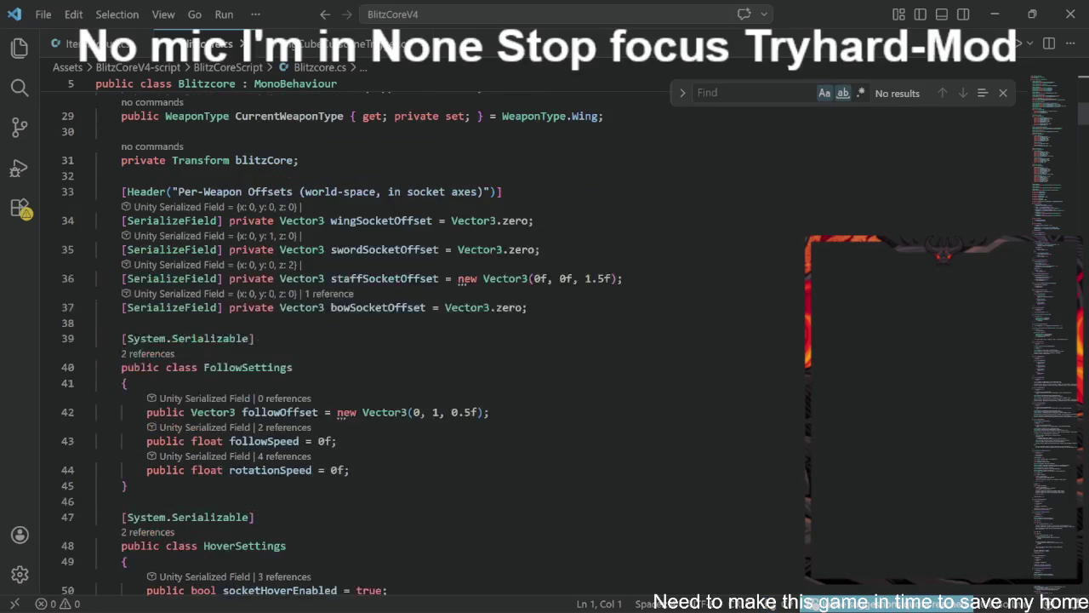
scroll(510, 341, up, 2)
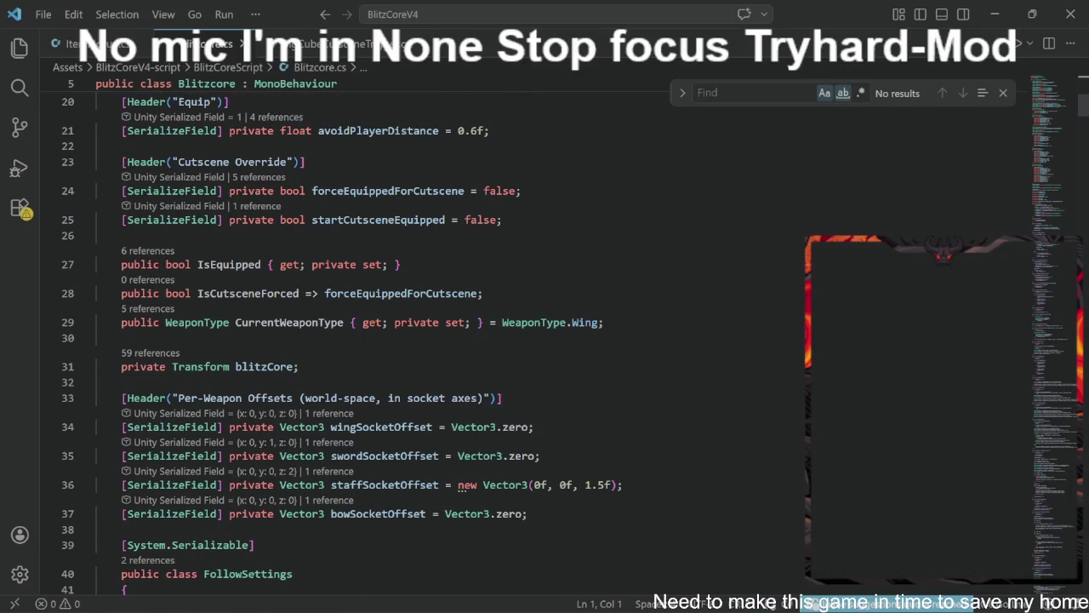
Check the IsCutsceneForced and IsEquipped property lines, then return to the Unity editor.
click(483, 293)
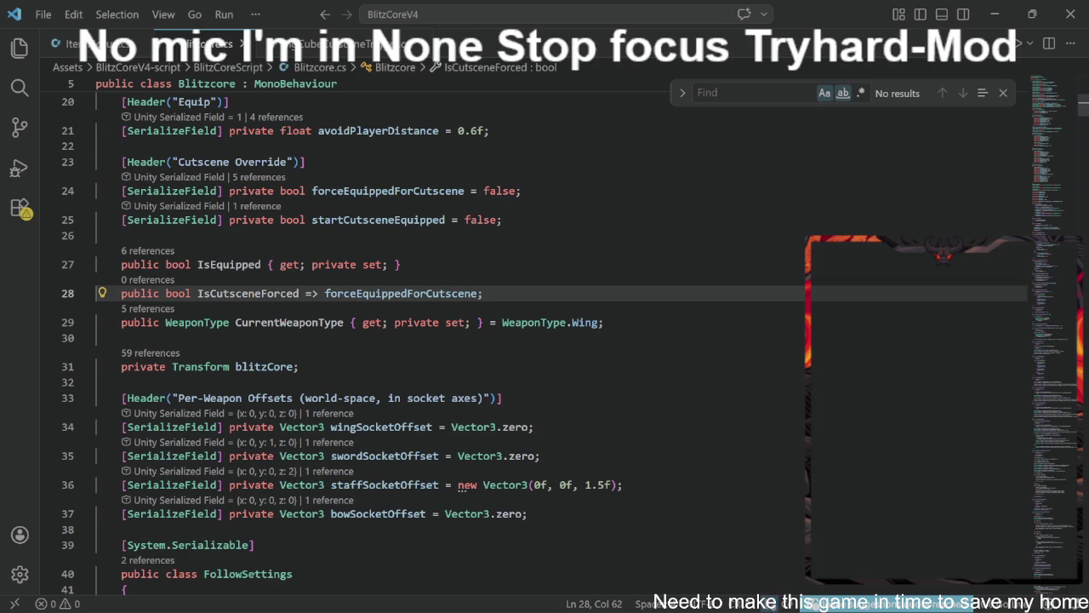
click(402, 264)
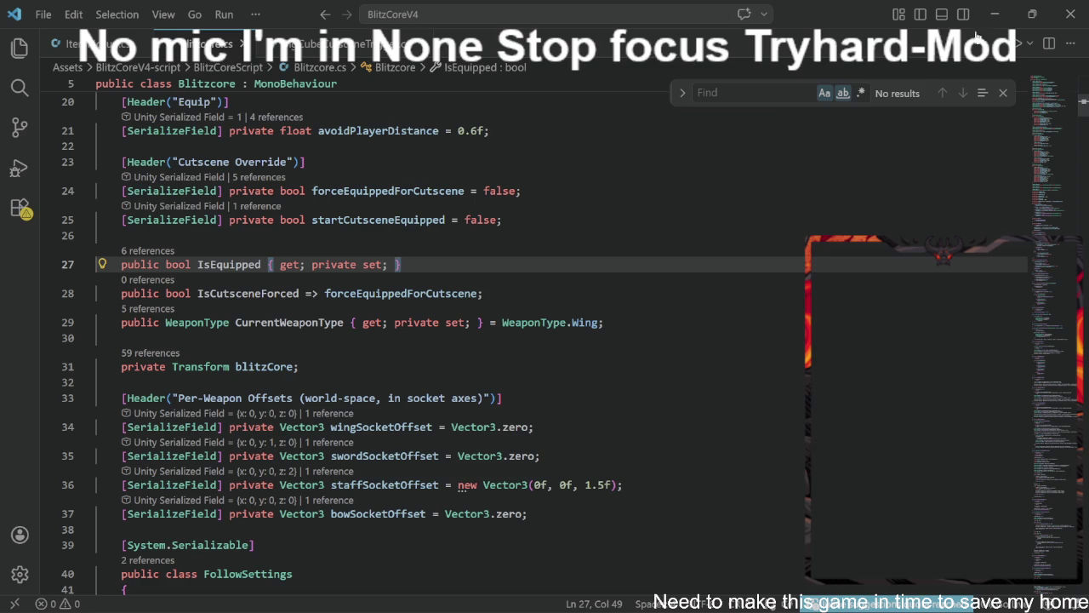
click(994, 13)
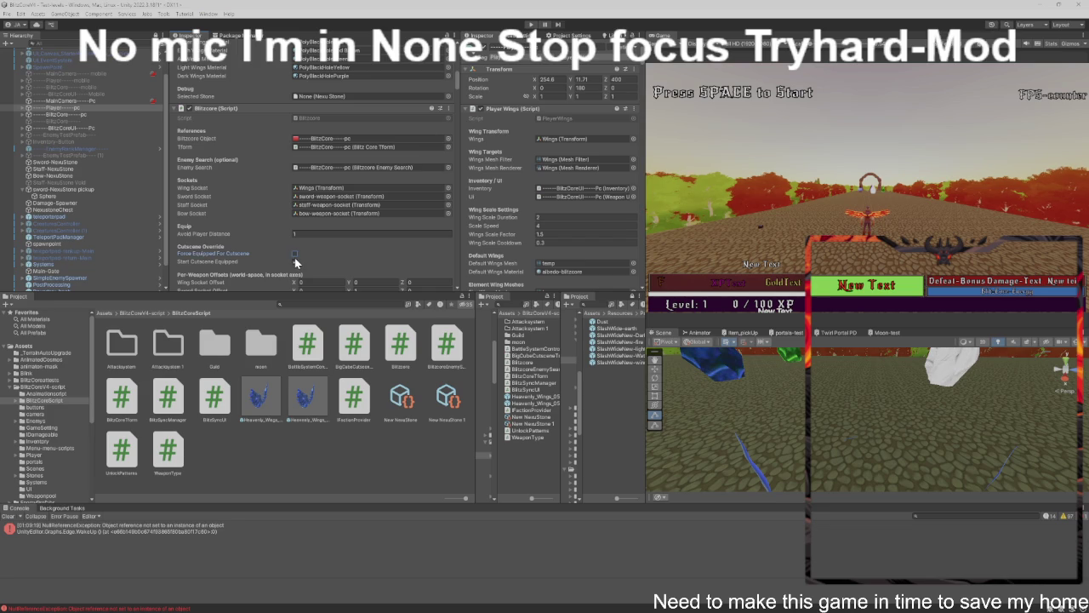
Play-test the scene, walking the player forward toward the portal, then stop Play mode.
click(773, 213)
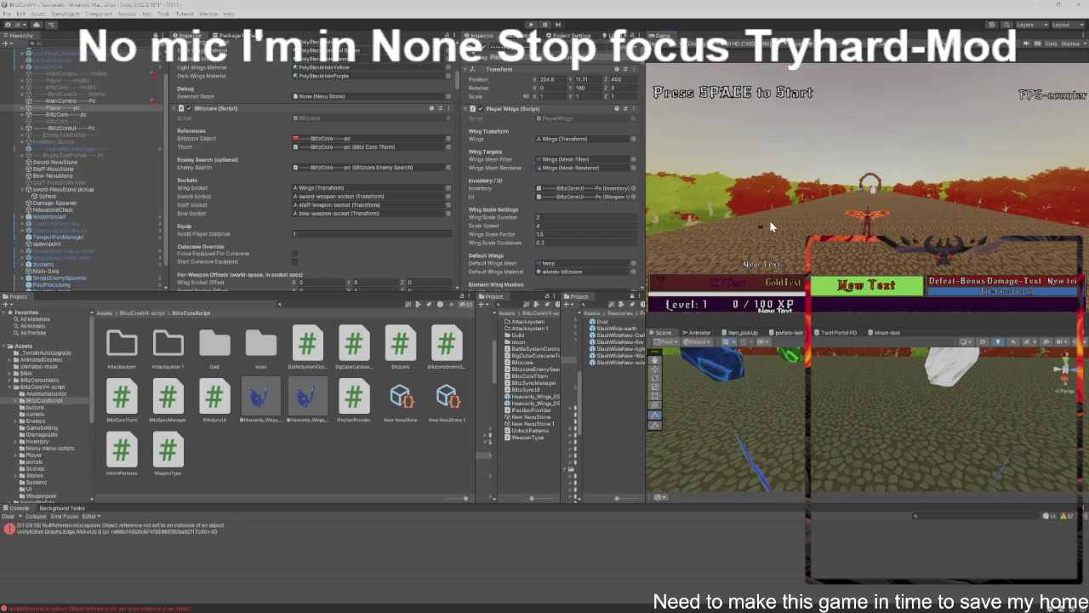
key(ctrl+p)
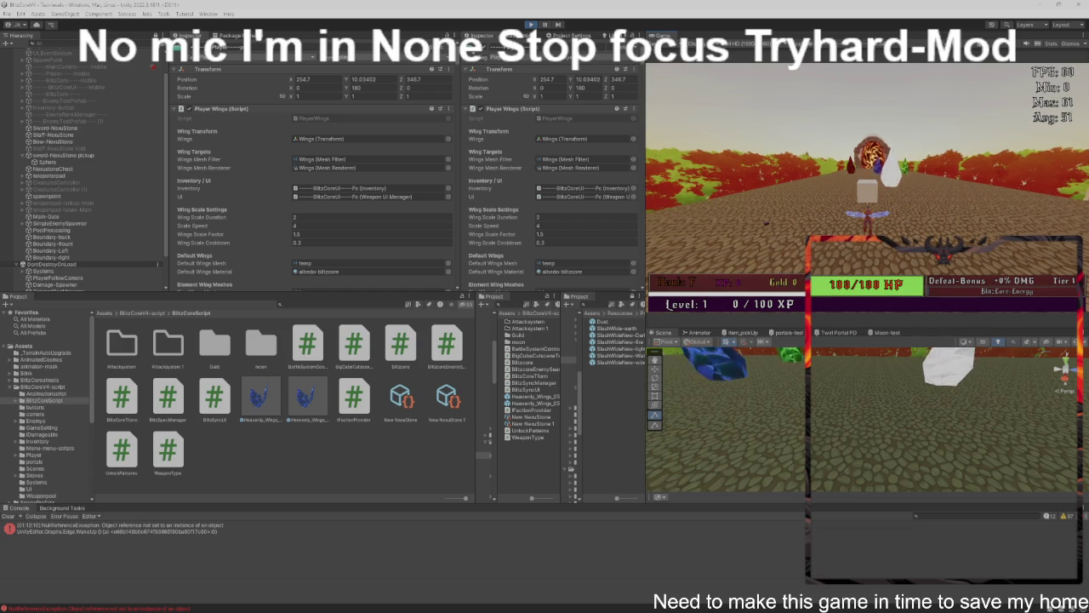
key(w)
key(w)
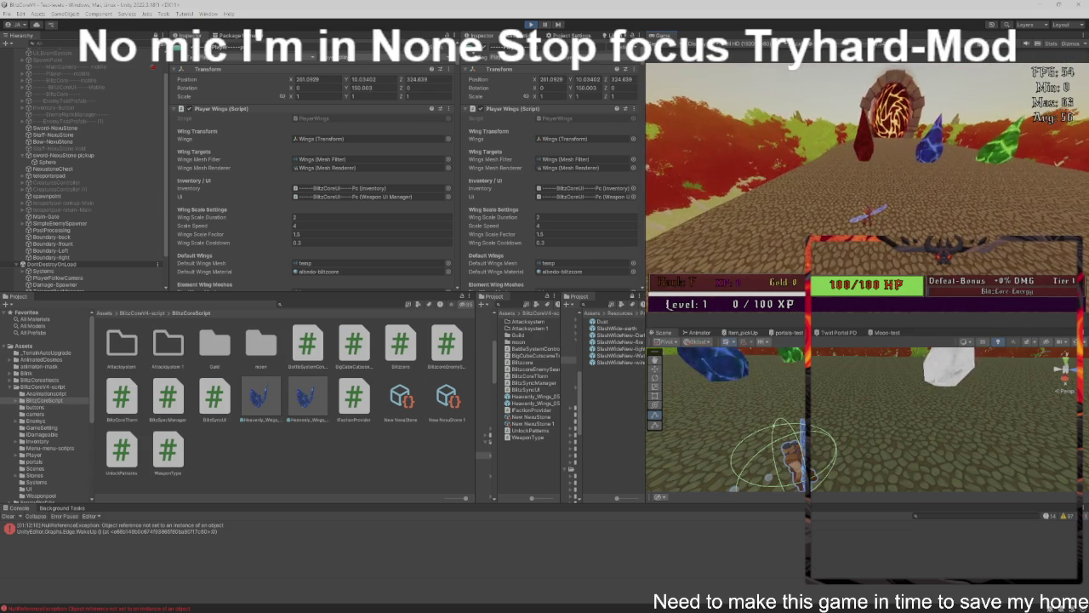
key(ctrl+p)
key(alt+Tab)
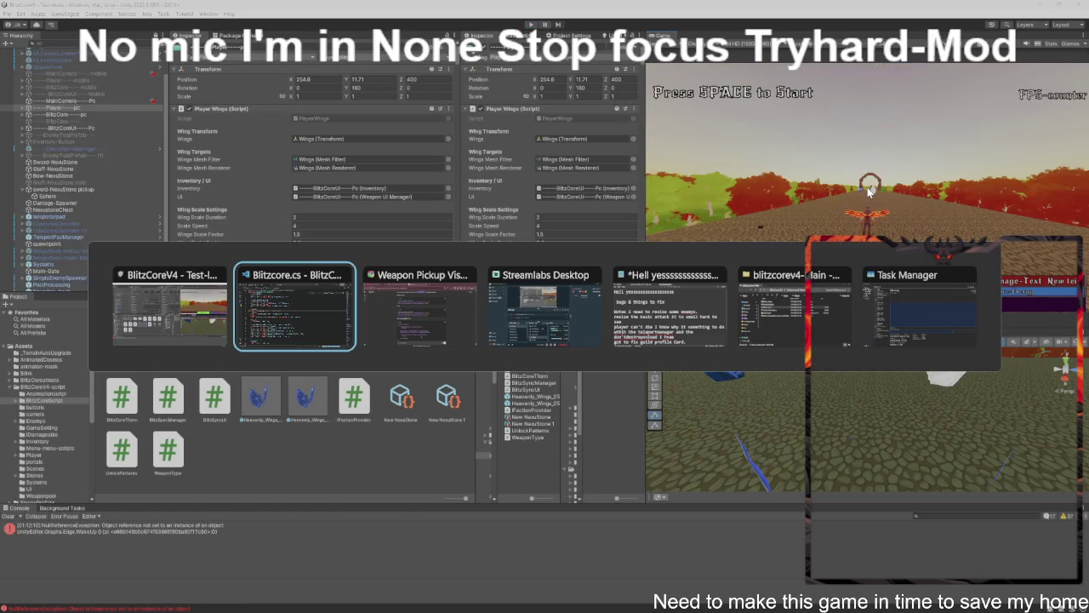
Select the ForceEquipForCutscene call in Blitzcore.cs's Start method.
scroll(869, 191, down, 10)
scroll(383, 340, down, 10)
scroll(382, 340, down, 15)
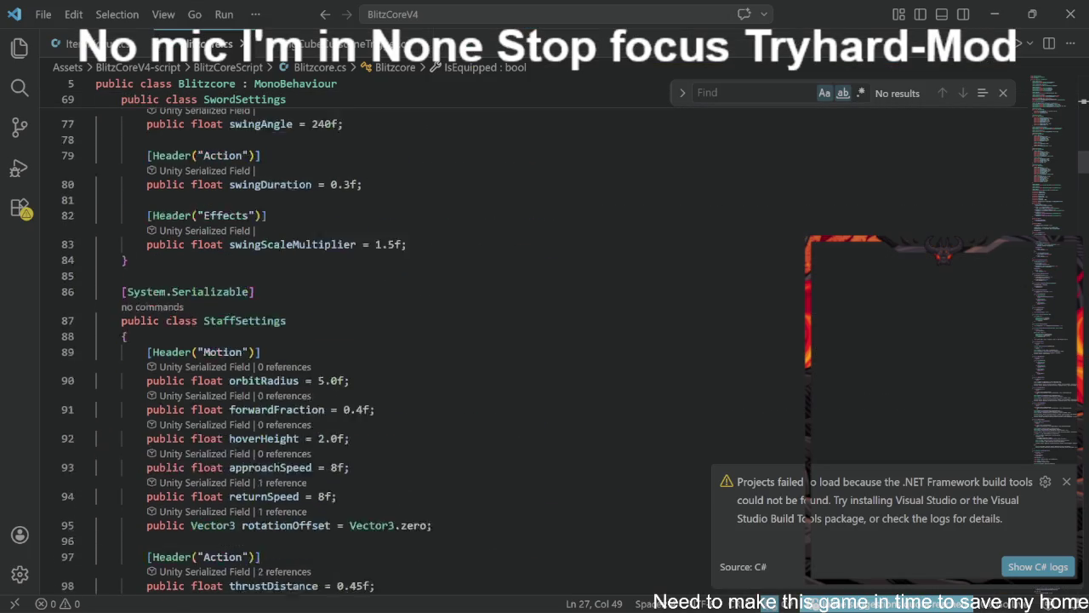
scroll(383, 341, down, 12)
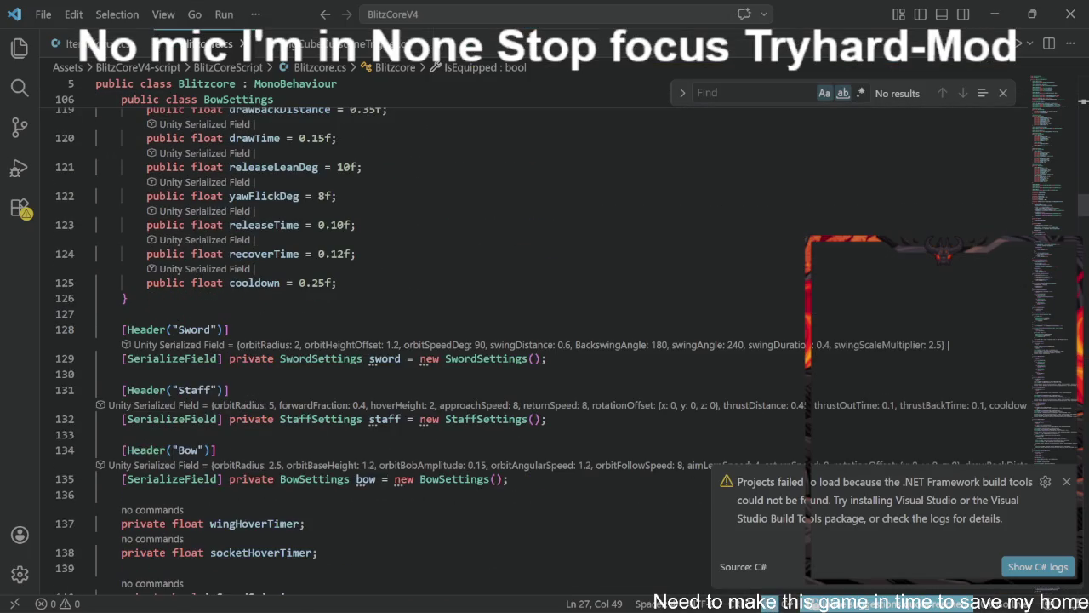
scroll(383, 340, down, 3)
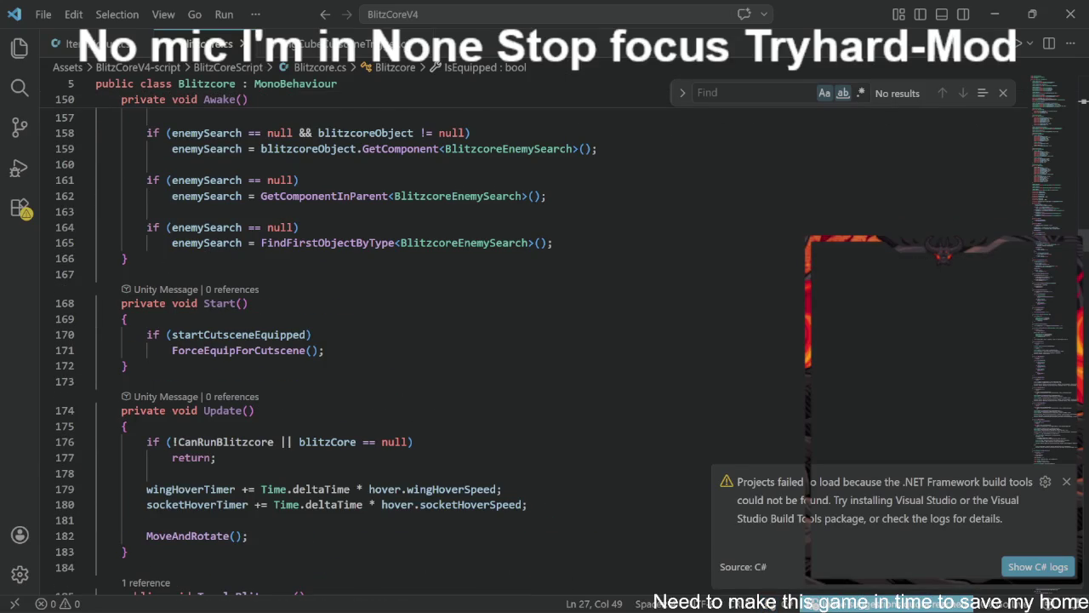
double_click(238, 350)
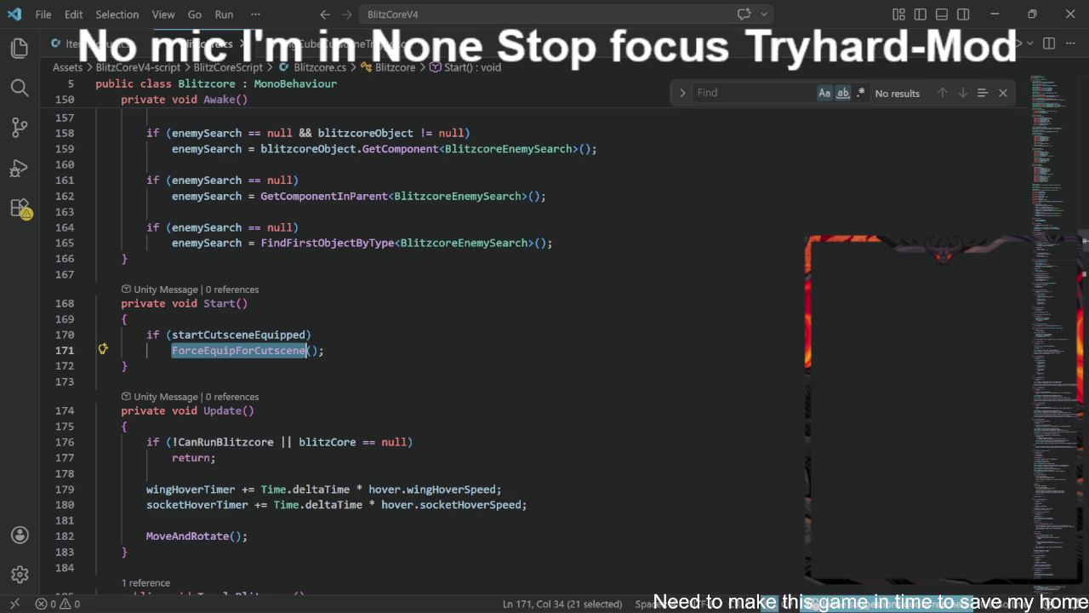
Select the whole MoveAndRotate(); statement on line 182 in Update.
scroll(324, 351, down, 1)
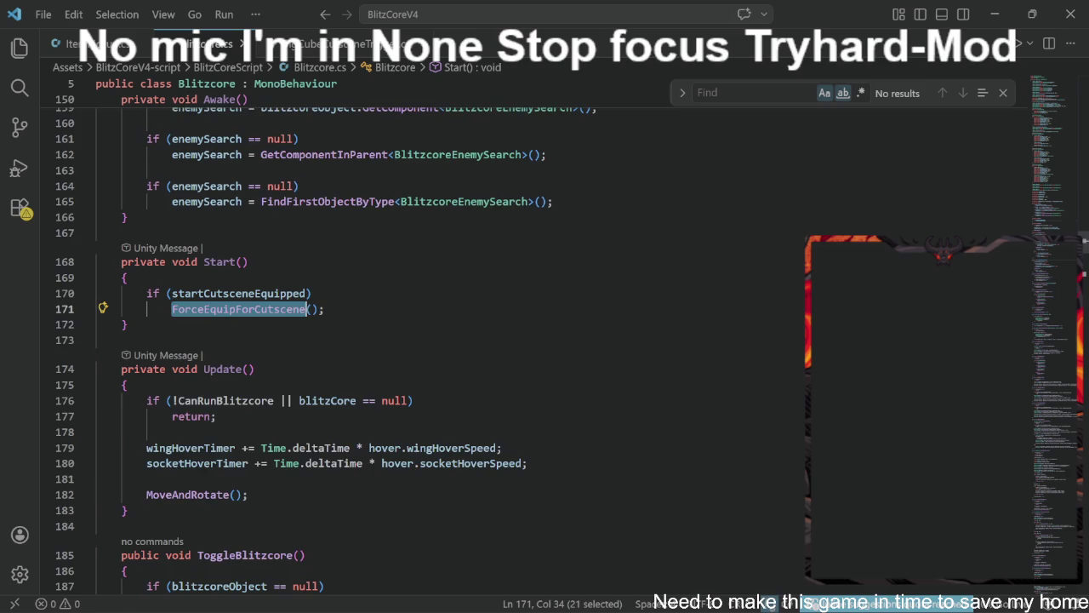
click(146, 494)
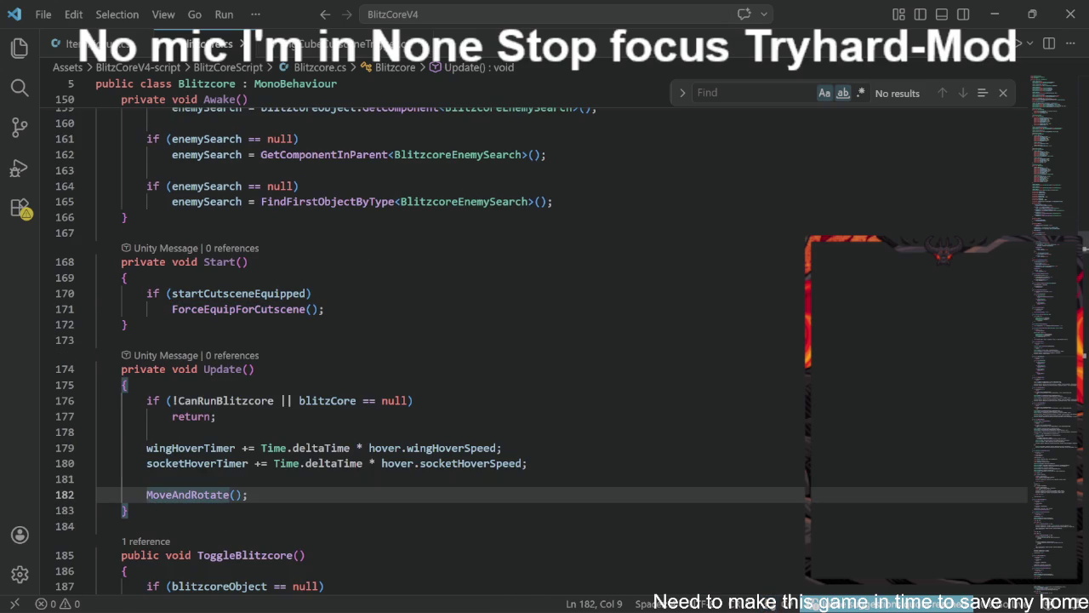
key(ctrl+shift+Right)
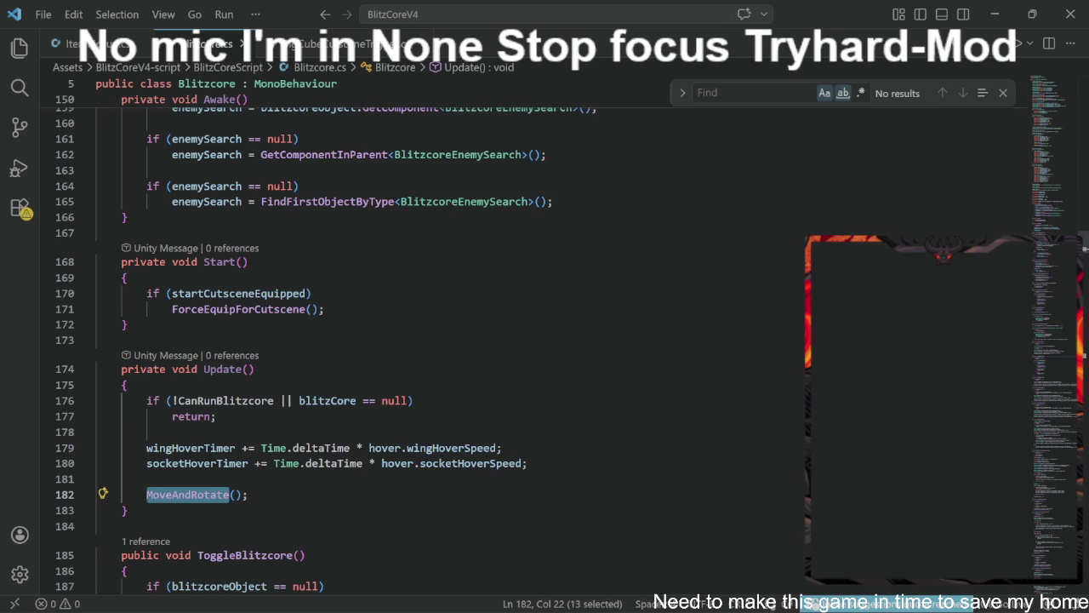
key(End)
key(shift+Home)
right_click(153, 495)
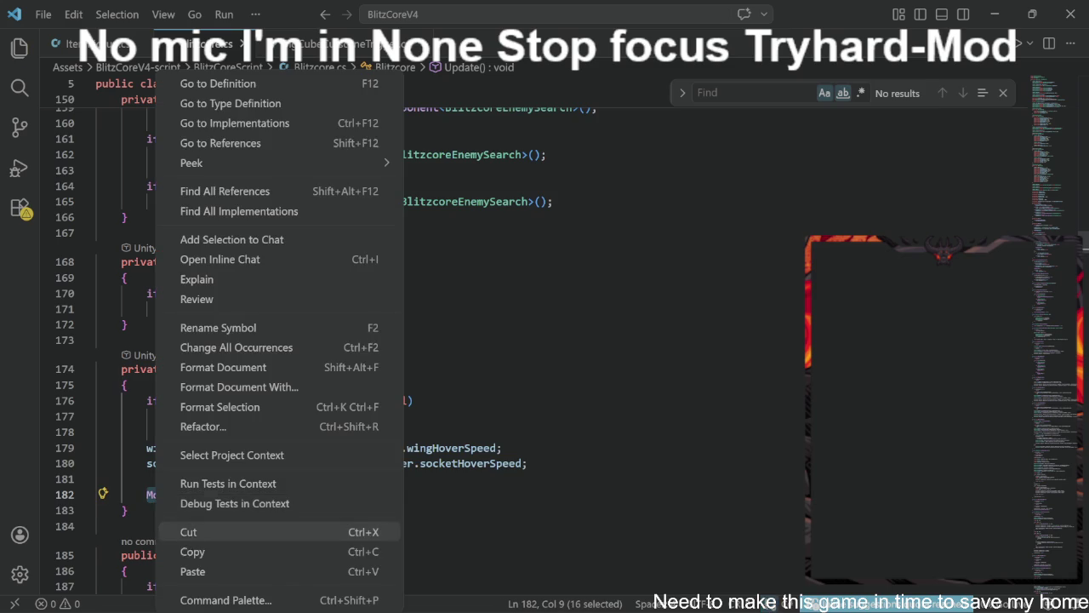
click(185, 533)
double_click(239, 309)
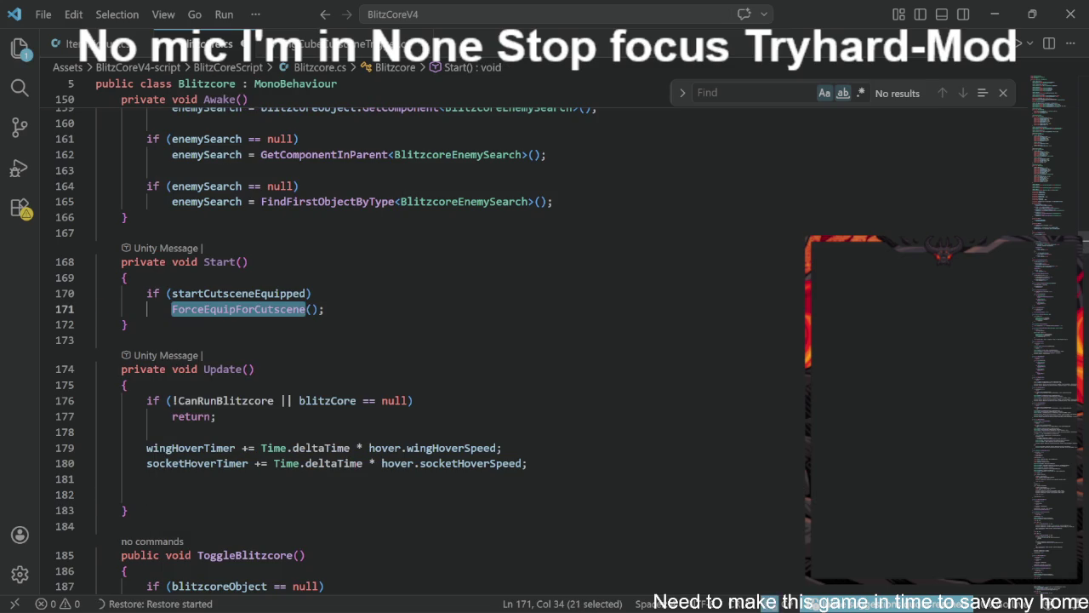
key(ctrl+d)
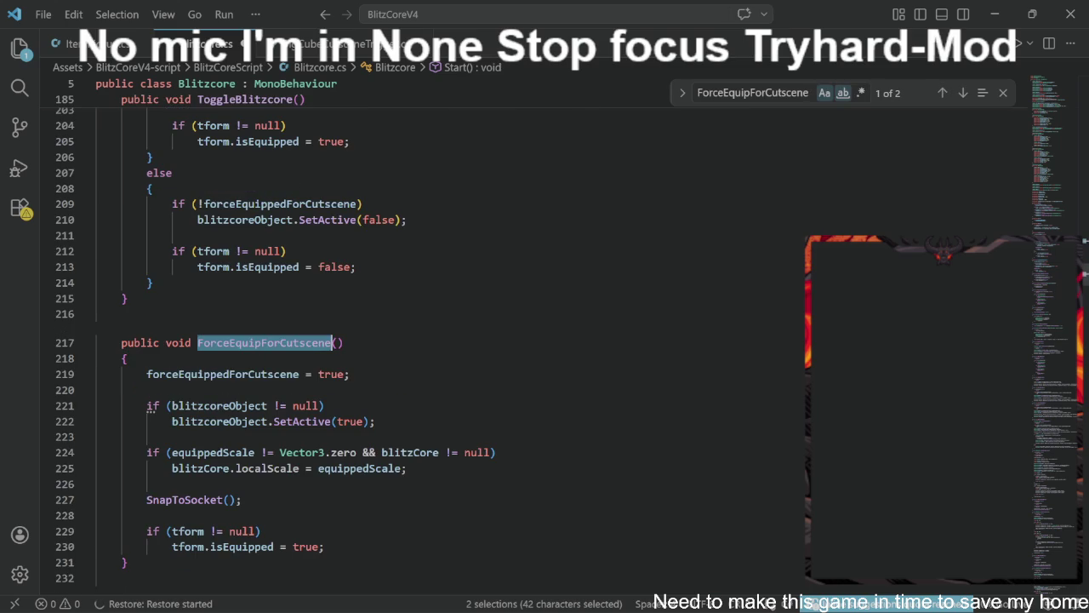
scroll(417, 360, down, 1)
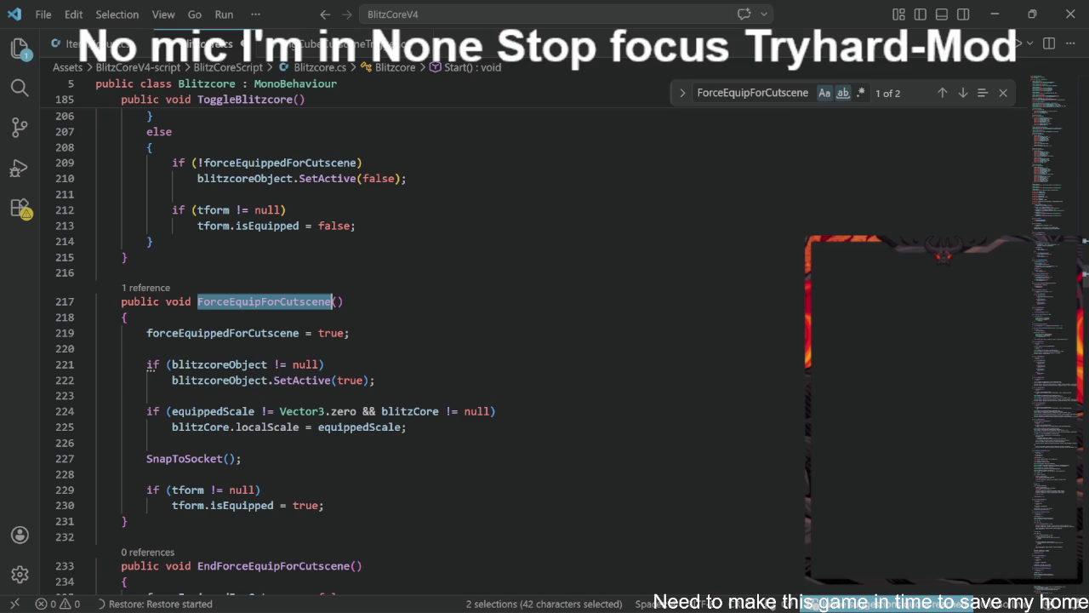
click(96, 442)
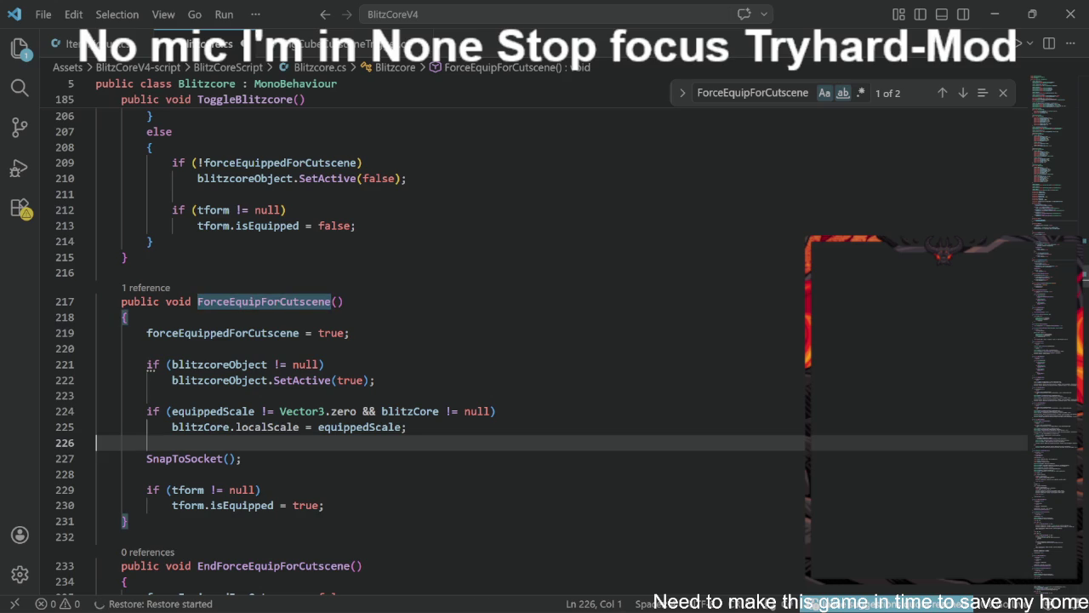
scroll(451, 341, down, 4)
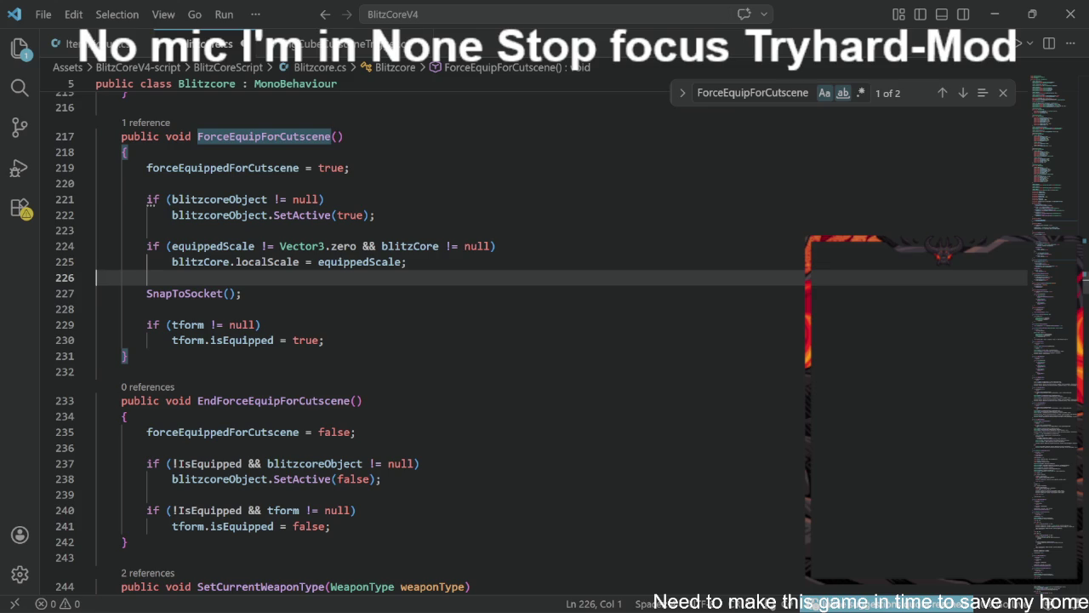
scroll(541, 349, down, 3)
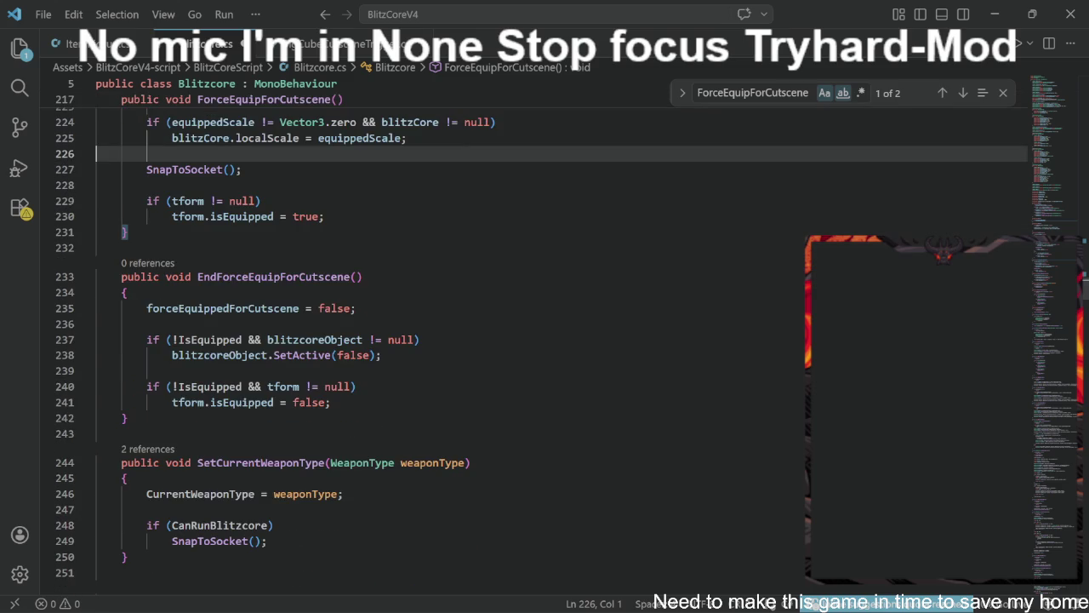
scroll(541, 349, down, 2)
scroll(262, 343, down, 2)
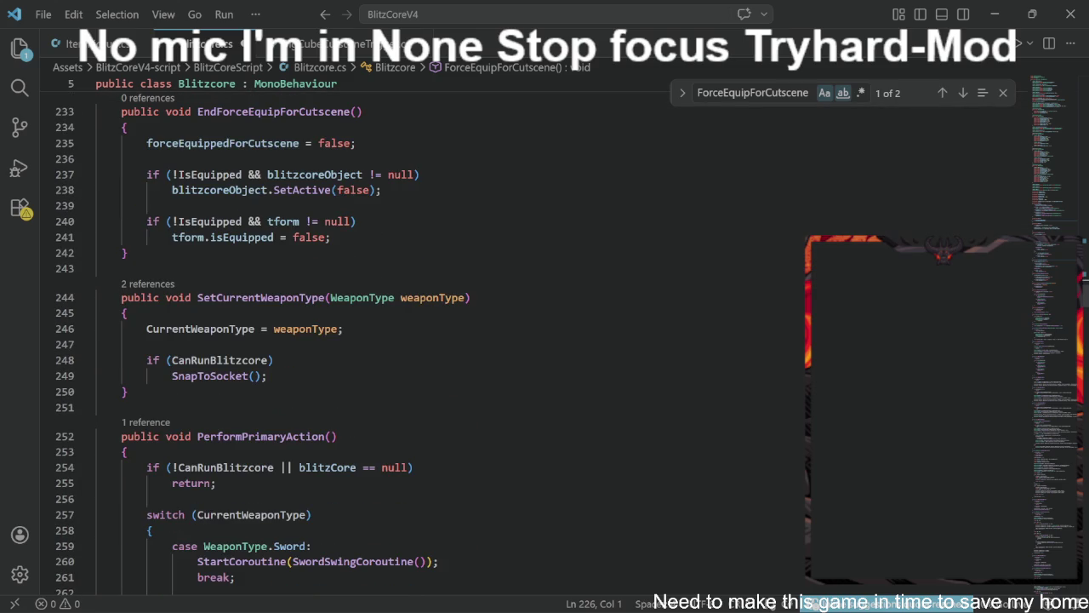
scroll(541, 349, up, 6)
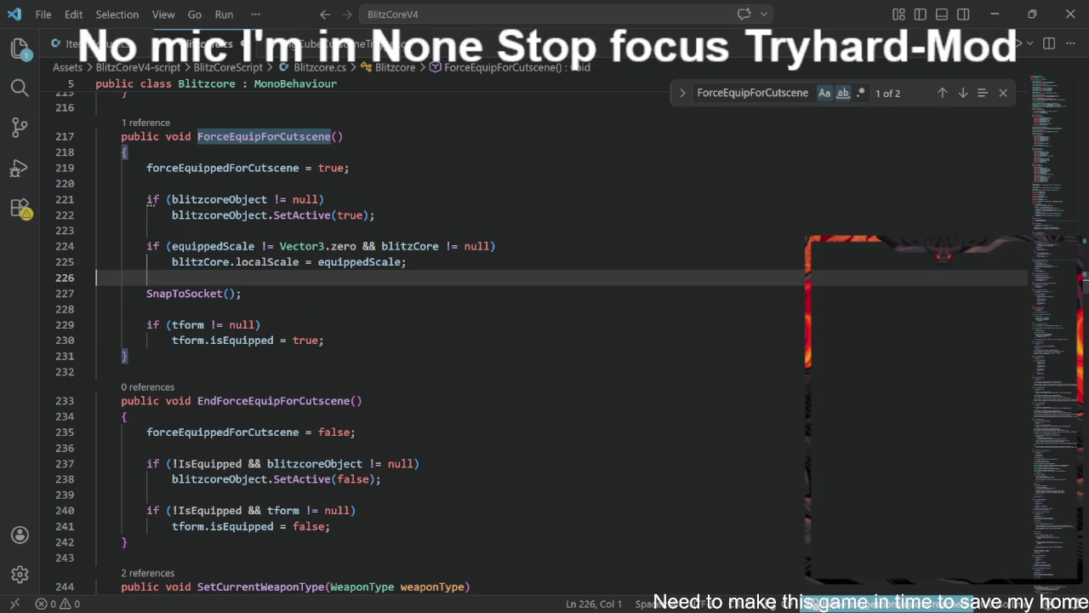
scroll(541, 349, up, 1)
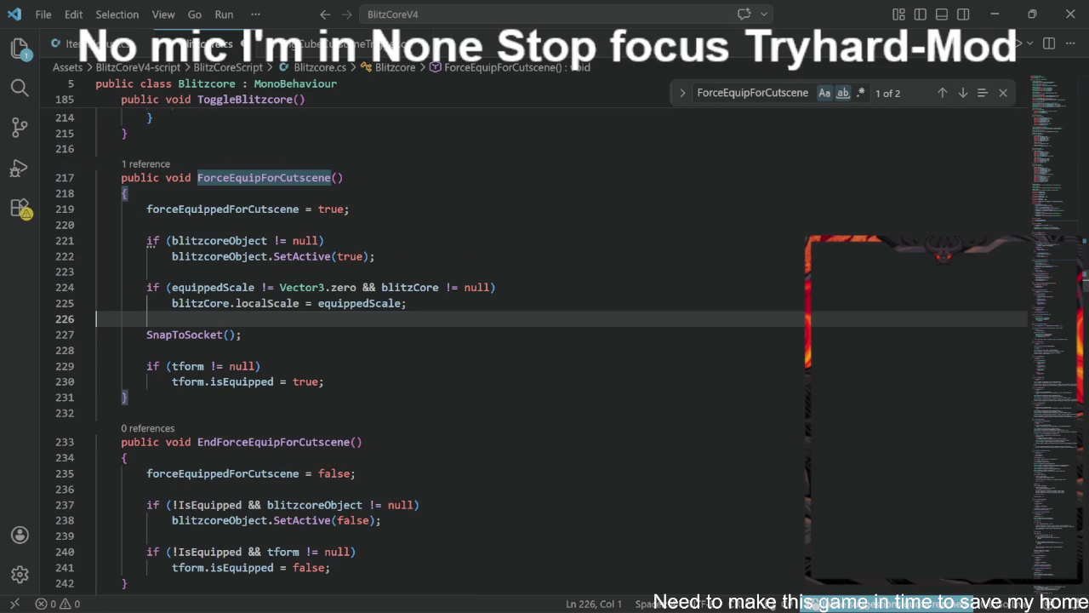
scroll(451, 341, up, 1)
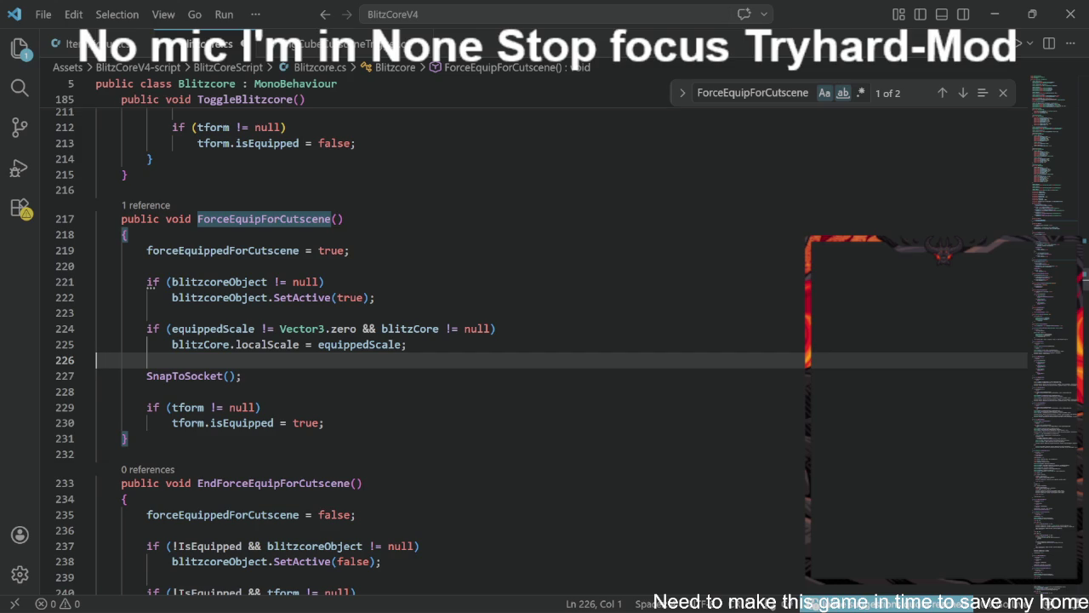
scroll(451, 340, down, 2)
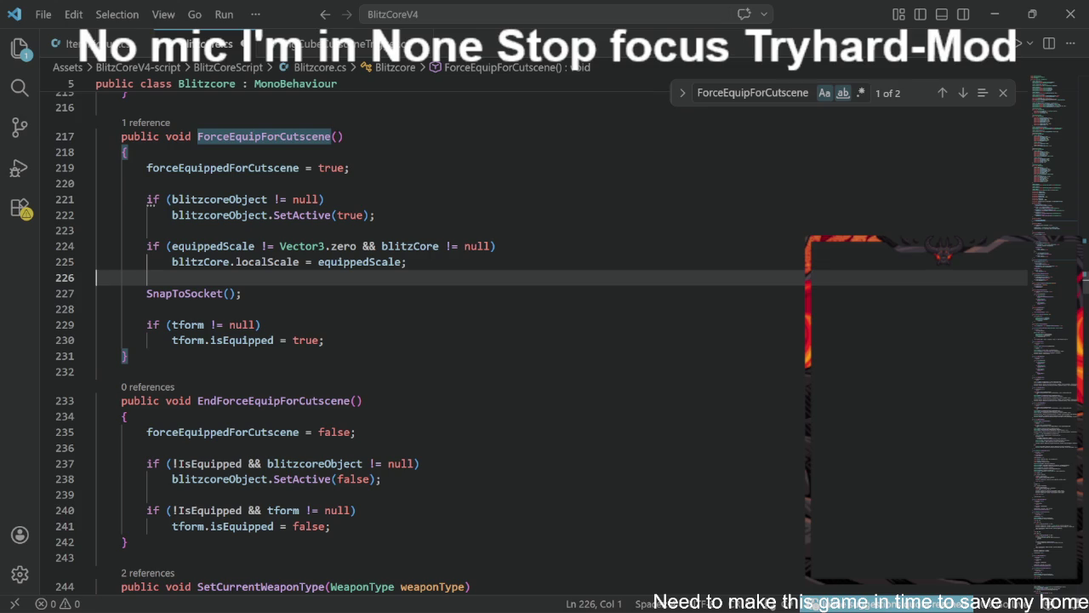
scroll(545, 341, down, 2)
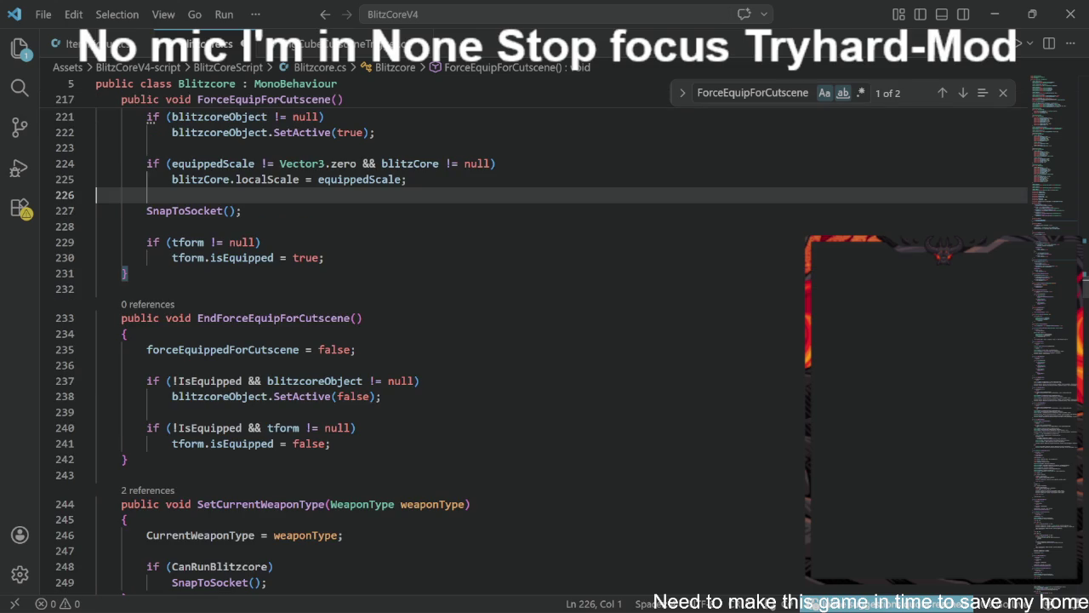
scroll(545, 340, up, 2)
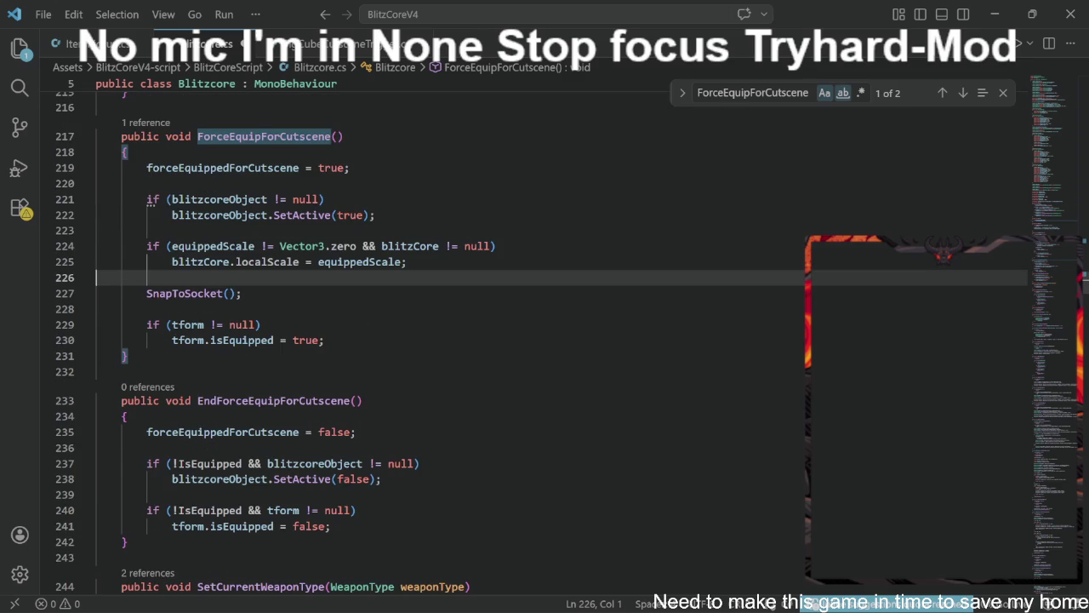
scroll(545, 340, up, 10)
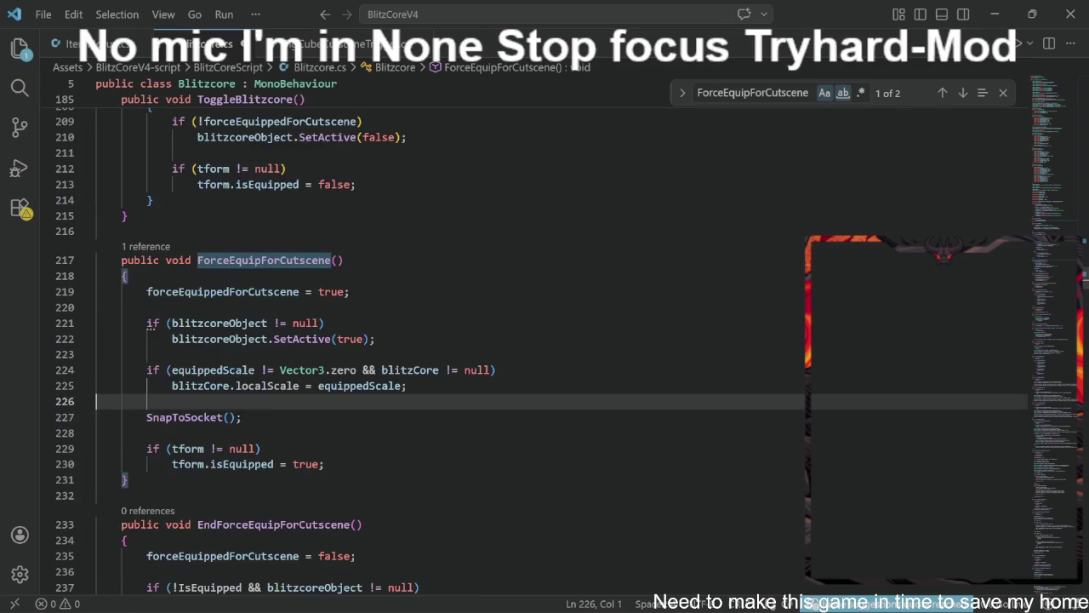
scroll(544, 341, up, 4)
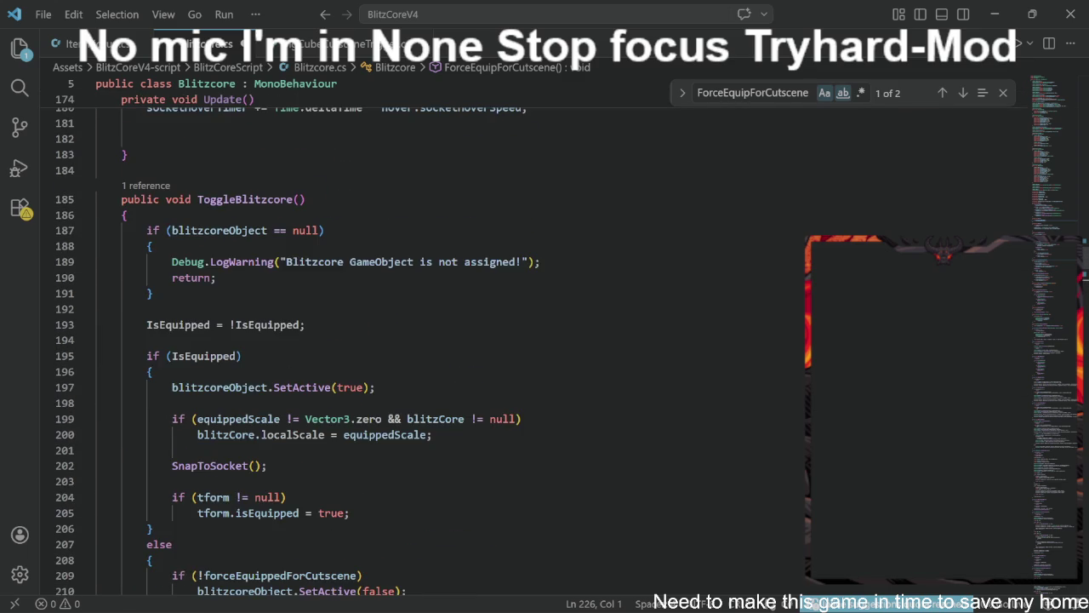
scroll(354, 343, up, 8)
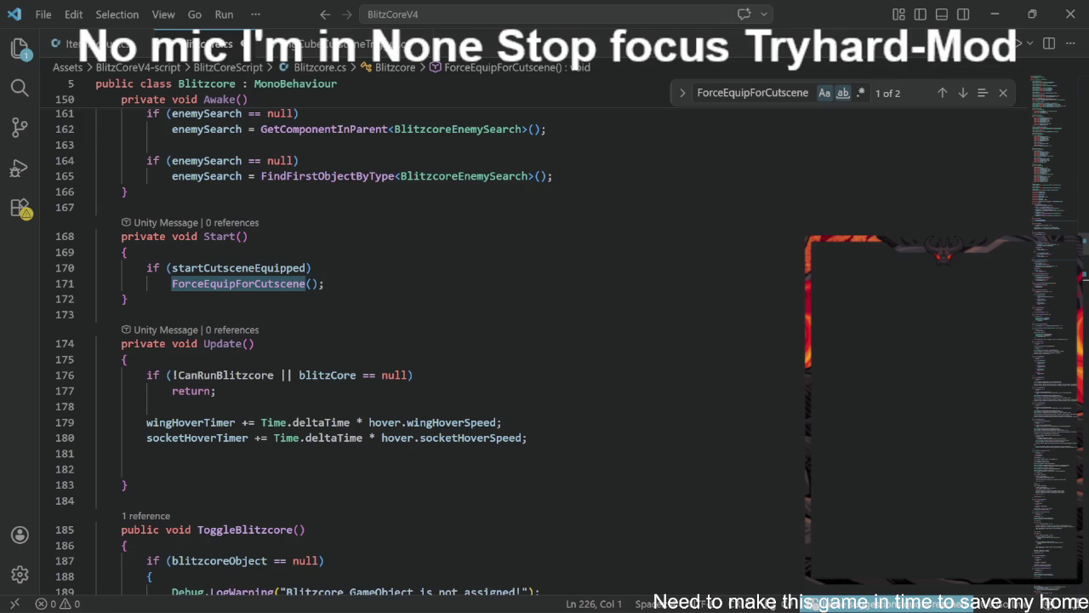
scroll(340, 341, down, 12)
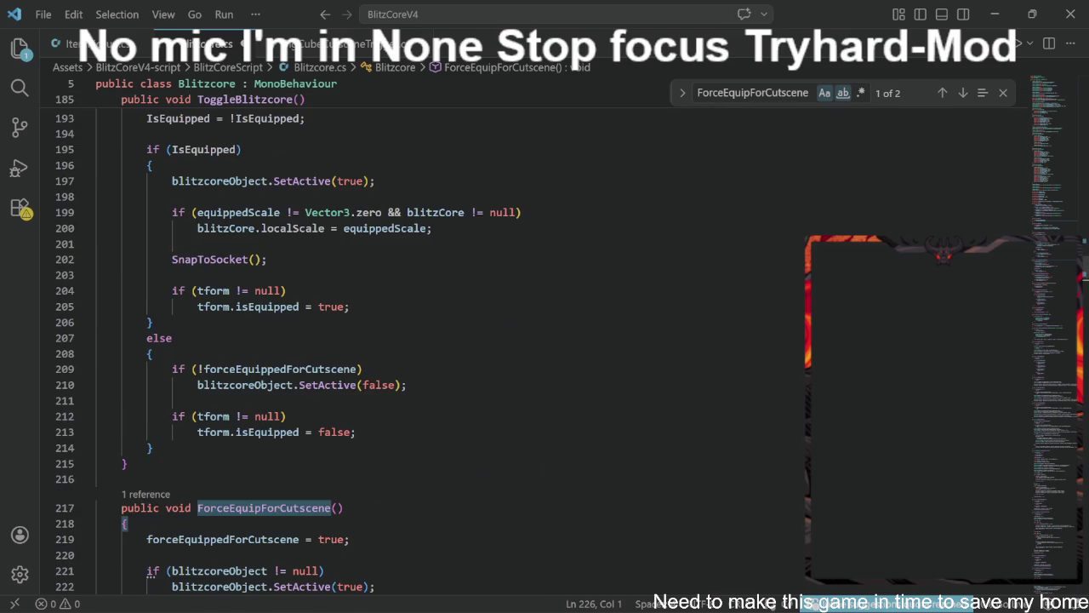
scroll(340, 341, up, 7)
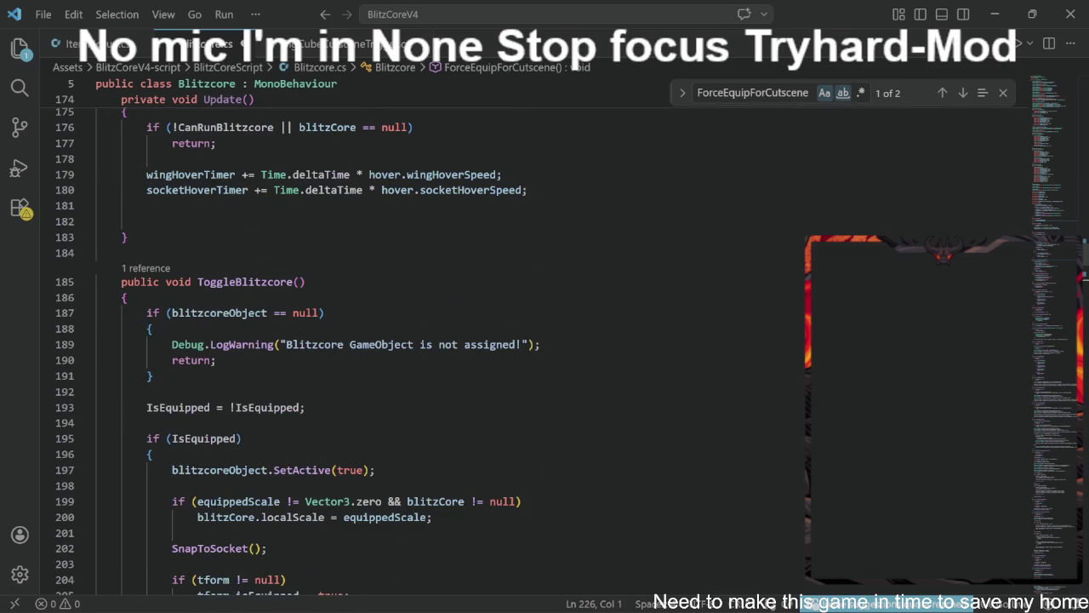
click(306, 281)
key(alt+Tab)
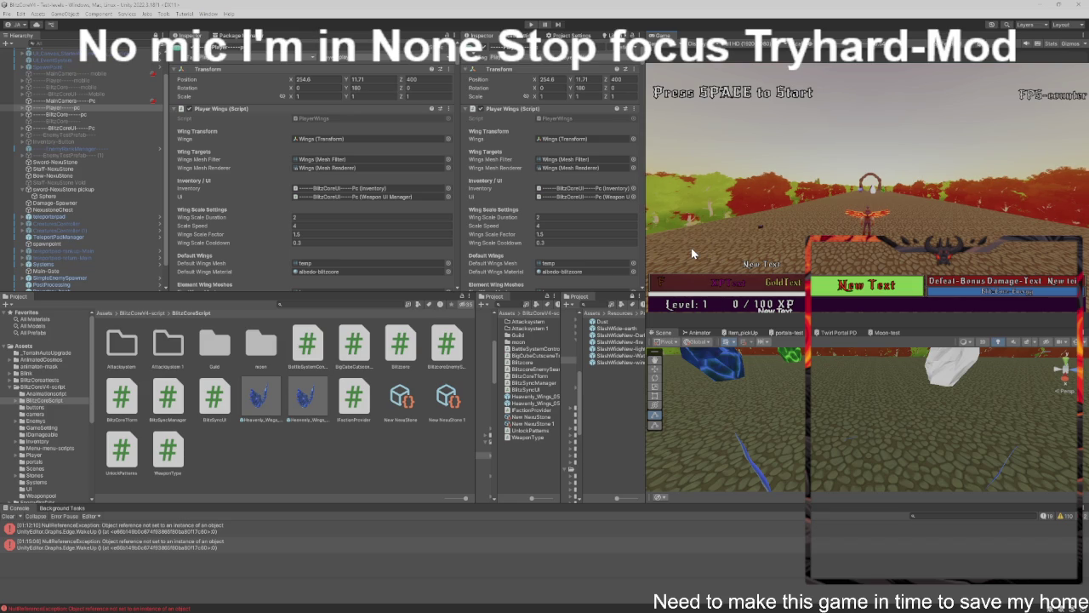
Run one Play-mode test with Ctrl+P, stop it, and return to Blitzcore.cs.
key(ctrl+p)
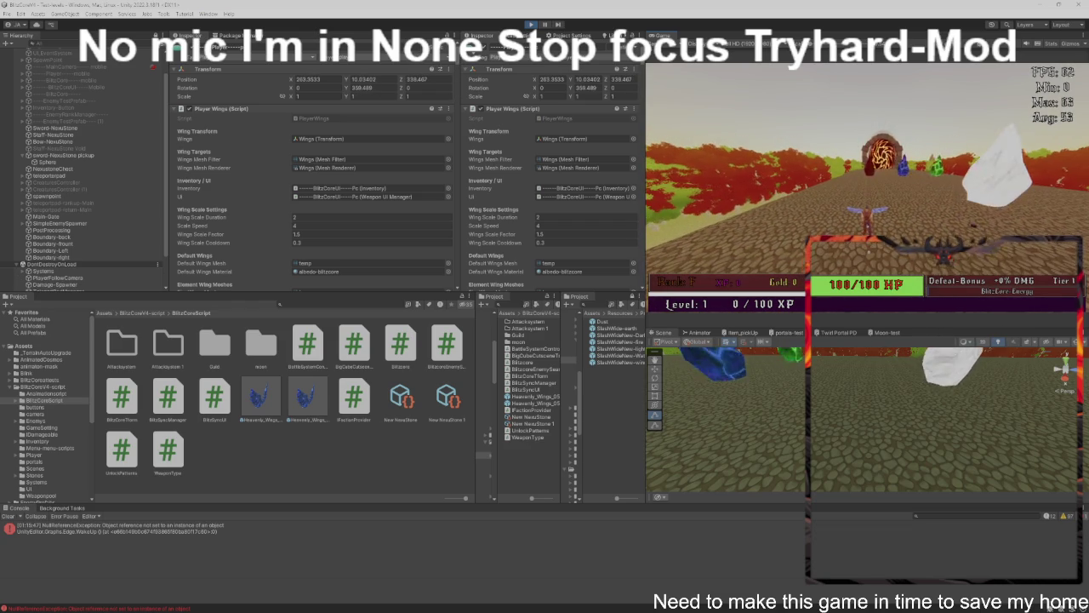
key(ctrl+p)
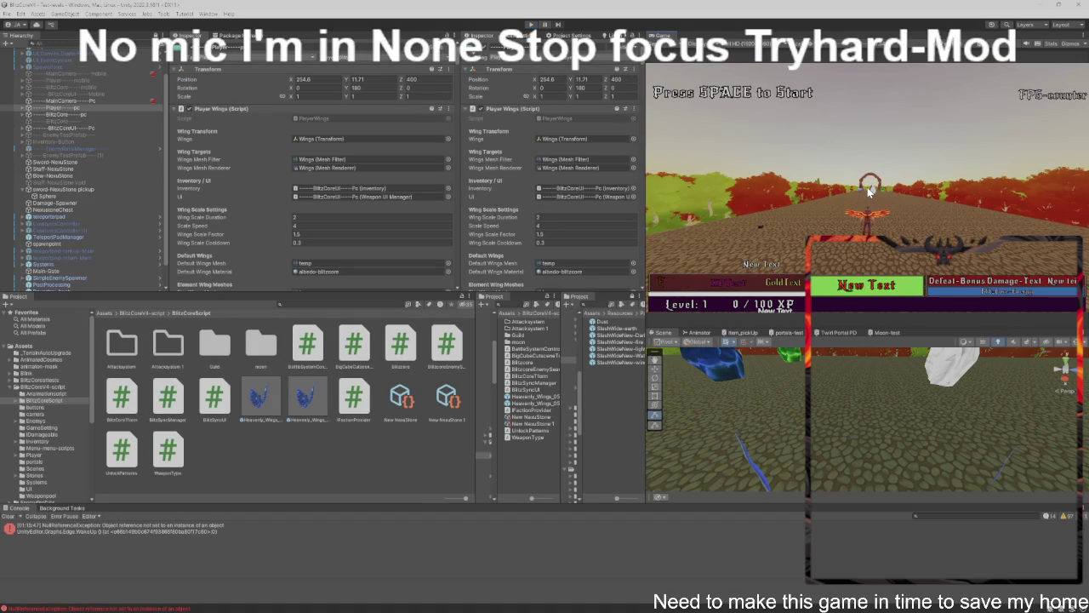
key(alt+Tab)
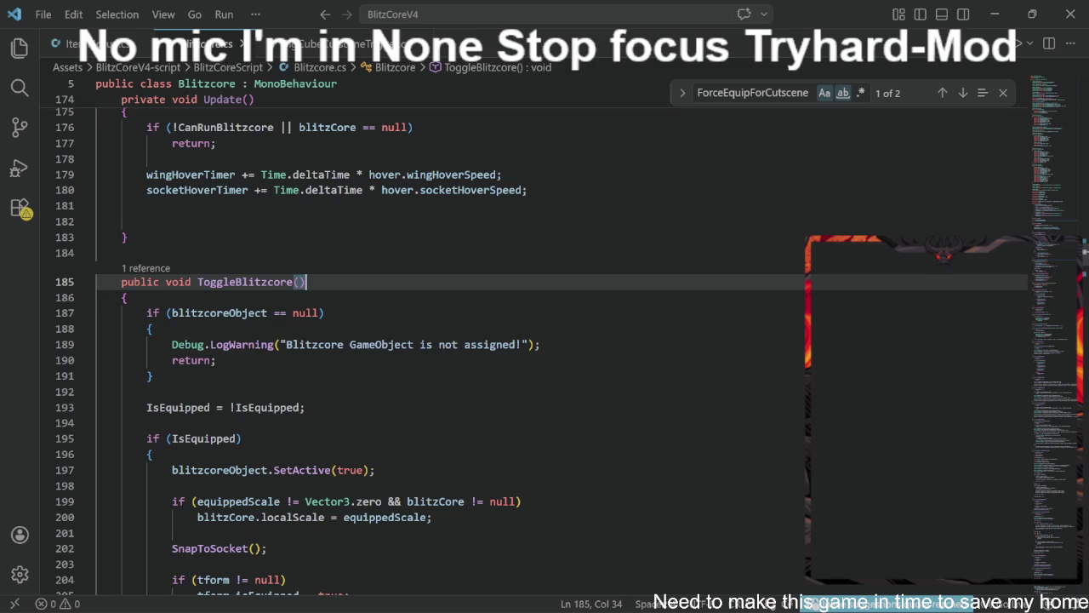
Restore the MoveAndRotate(); line 182 and comment it out with //.
key(ctrl+z)
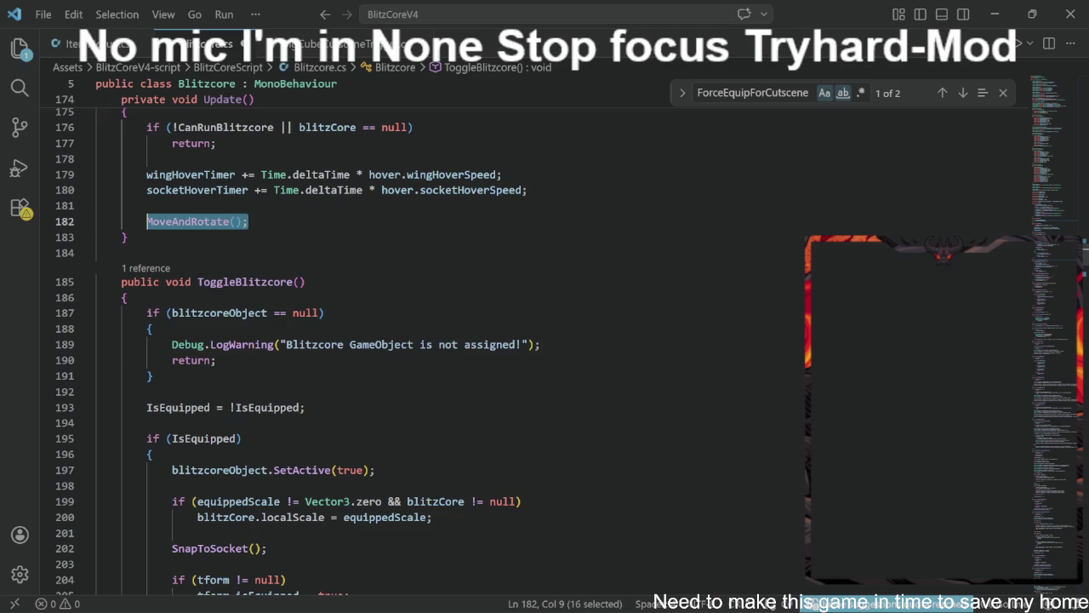
scroll(426, 341, up, 2)
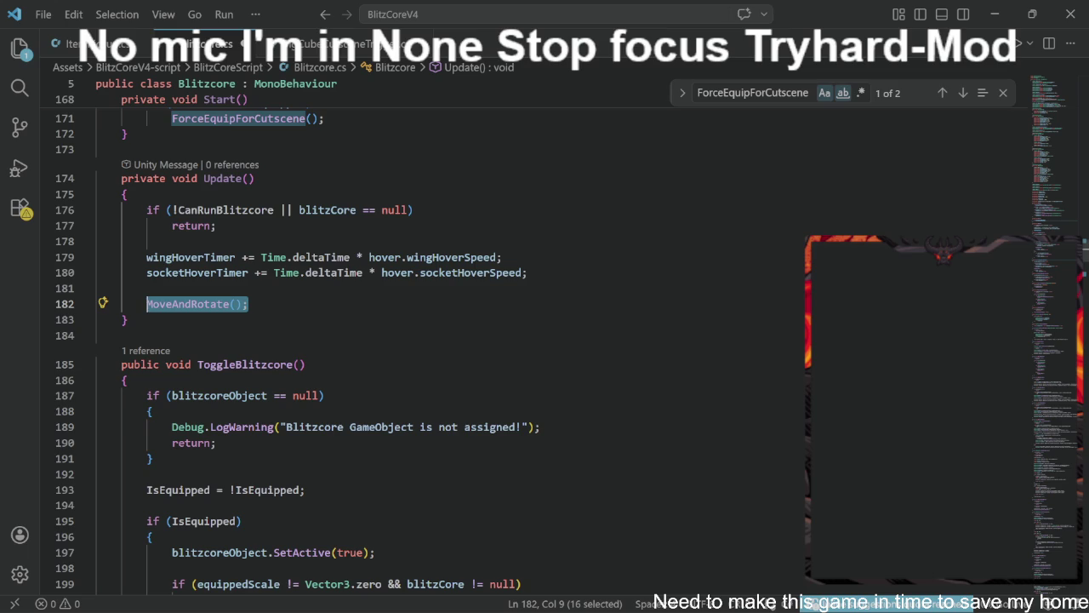
key(Left)
text(//)
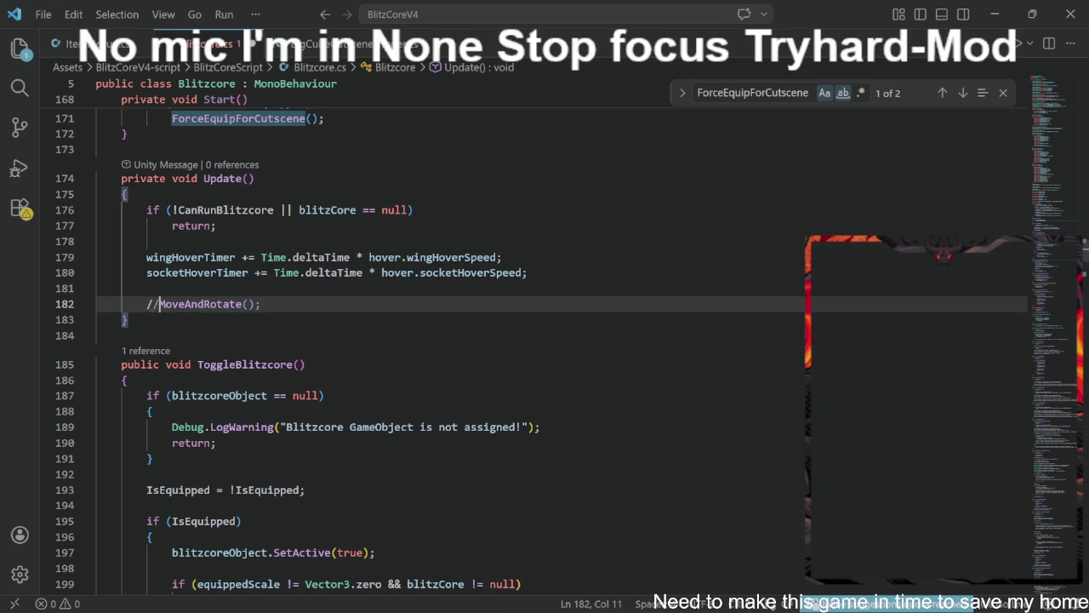
Comment out the socketHoverTimer line 180 with // and save Blitzcore.cs.
scroll(534, 341, up, 9)
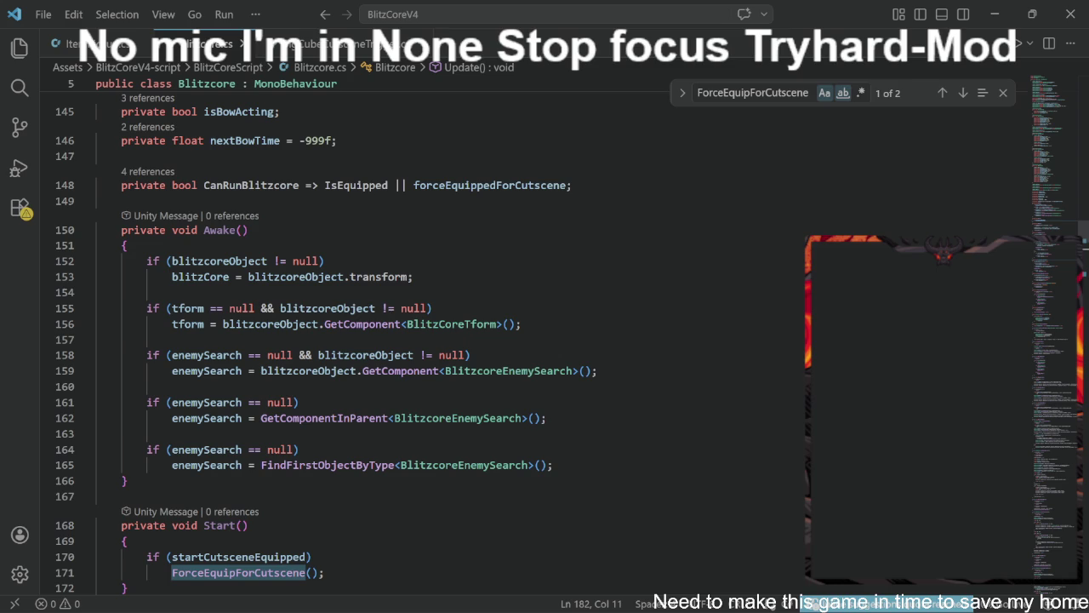
scroll(534, 340, down, 5)
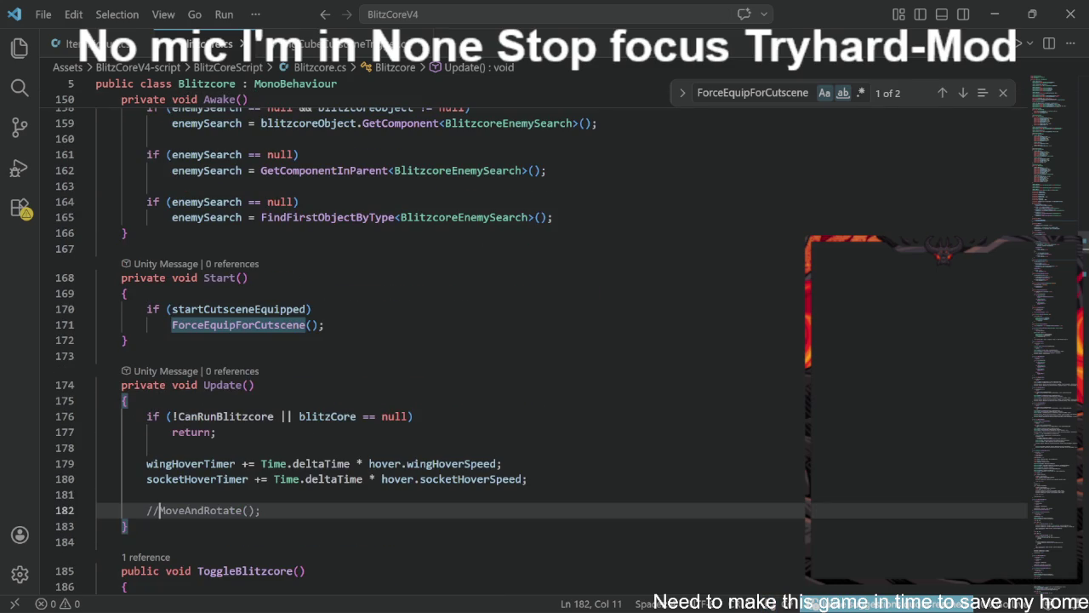
click(141, 478)
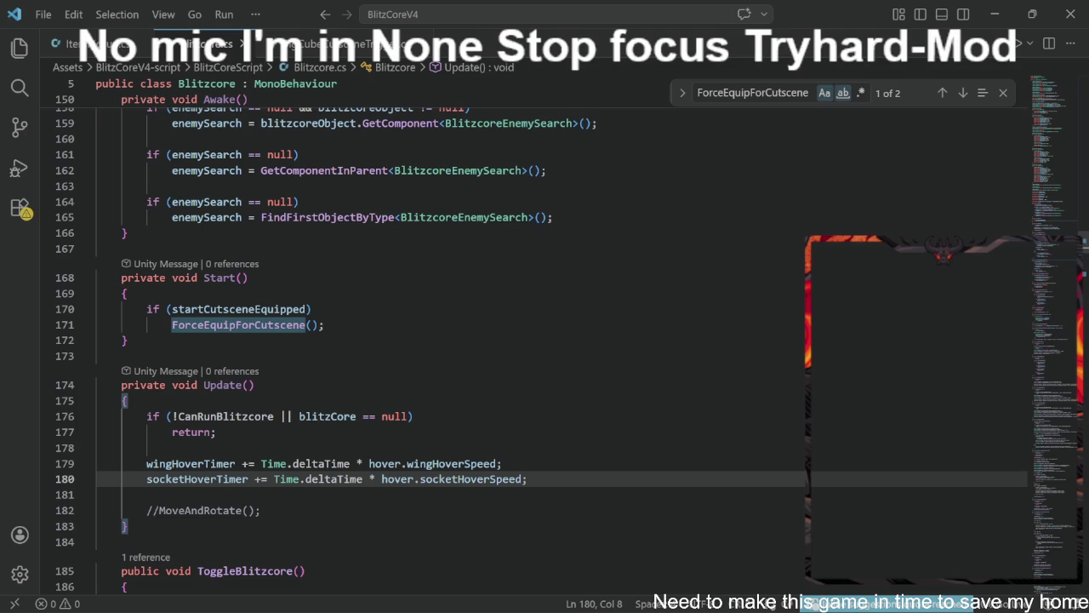
text(..)
key(BackSpace)
key(BackSpace)
text(//)
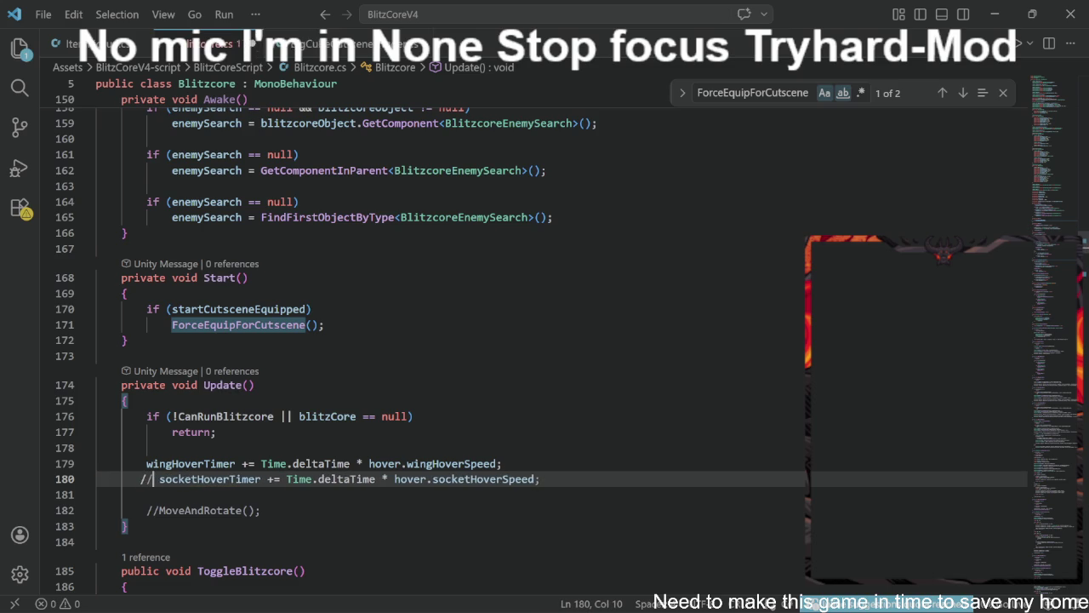
key(ctrl+s)
key(alt+Tab)
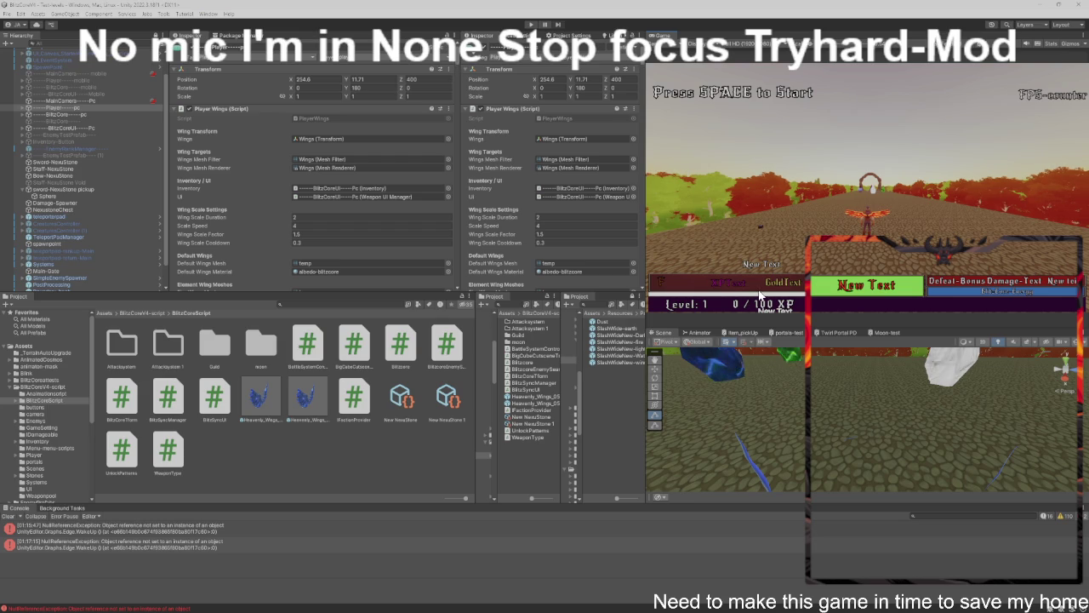
Enter Play mode with Ctrl+P to test the recompiled Blitzcore script.
key(ctrl+p)
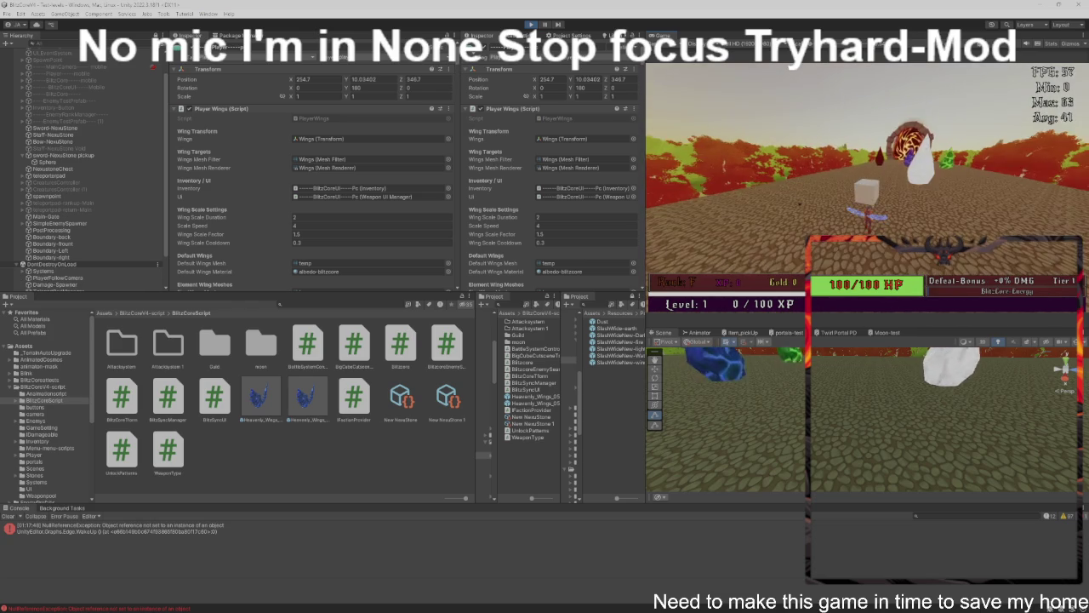
Exit Play mode with Ctrl+P to stop the test run.
key(ctrl+p)
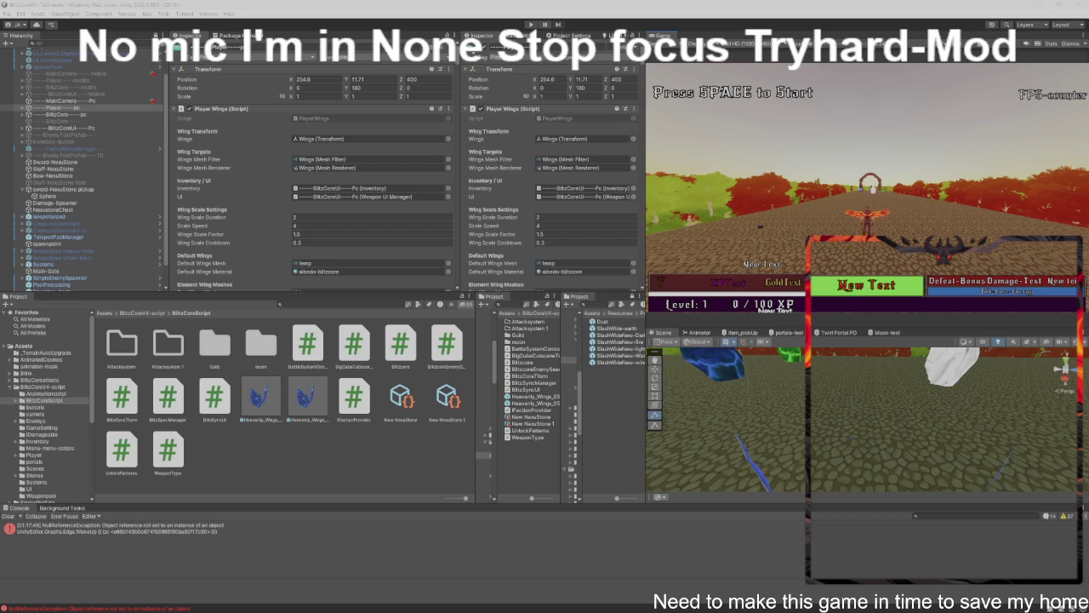
scroll(192, 247, down, 10)
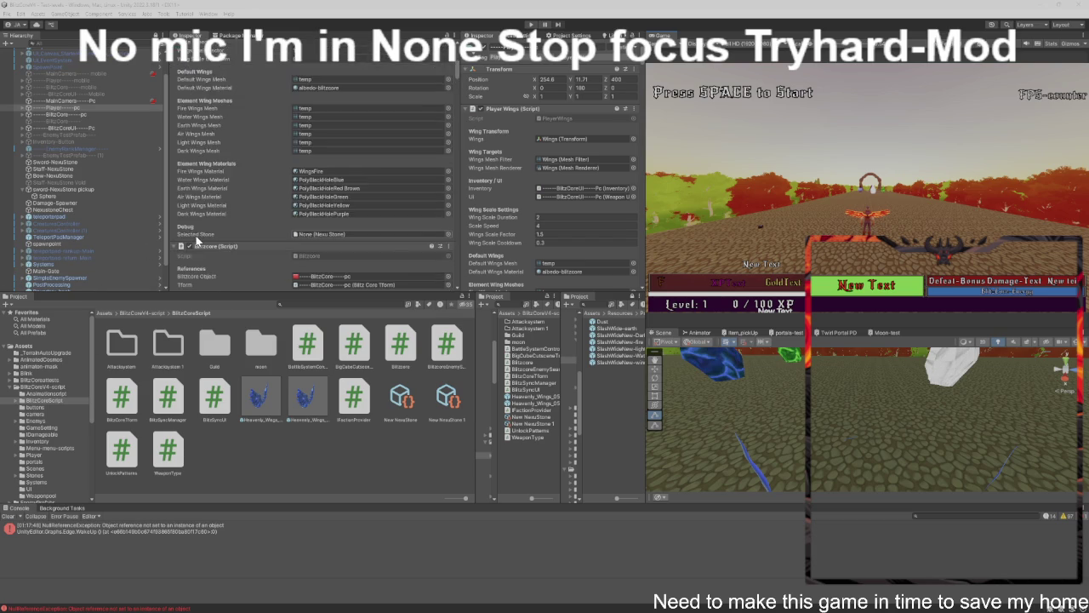
scroll(192, 247, down, 10)
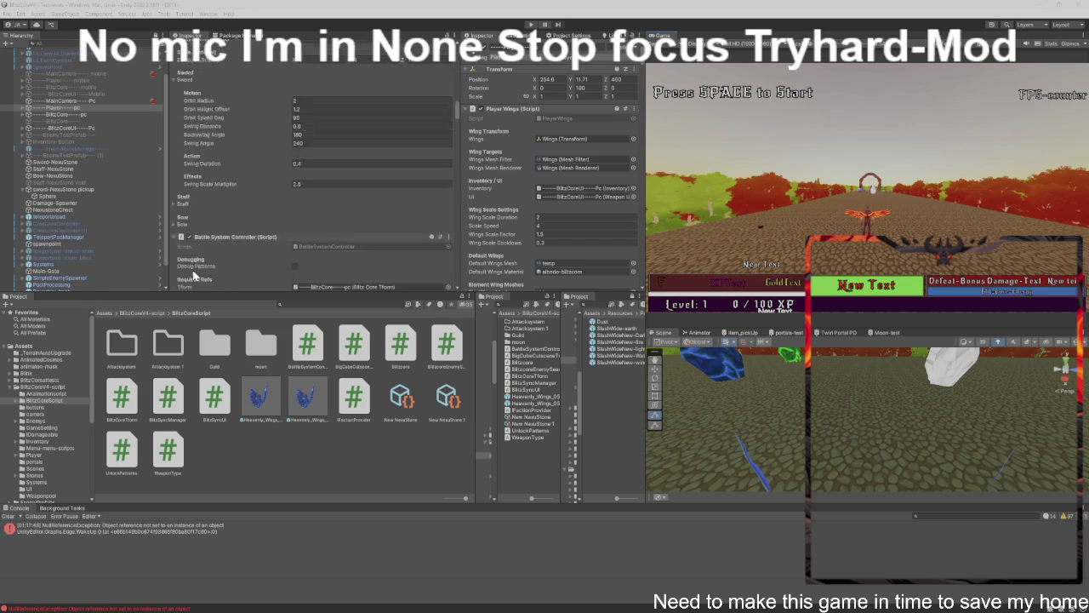
scroll(202, 285, down, 3)
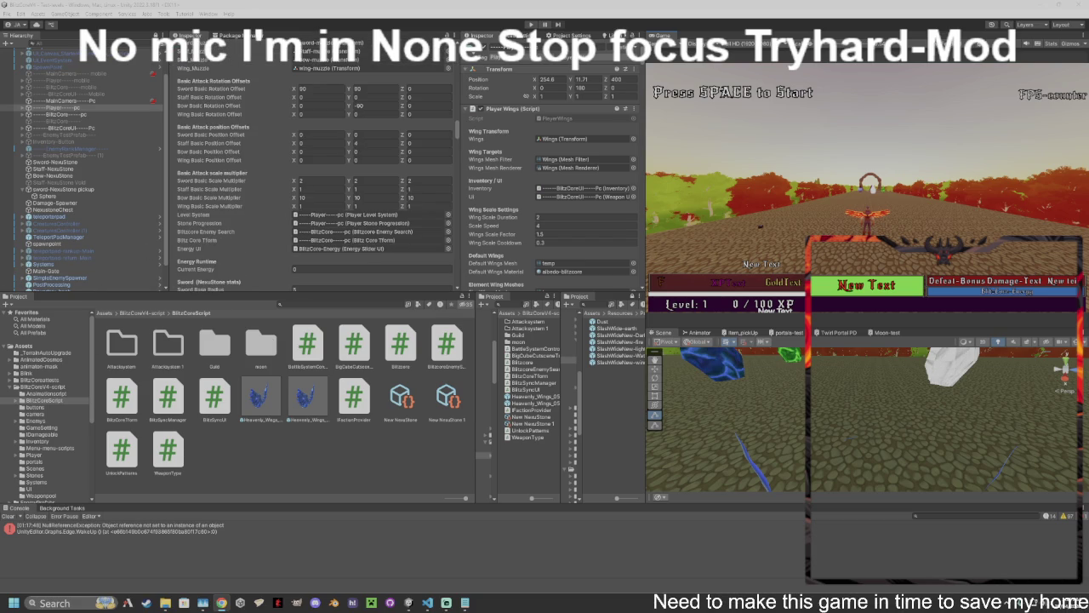
scroll(256, 216, down, 10)
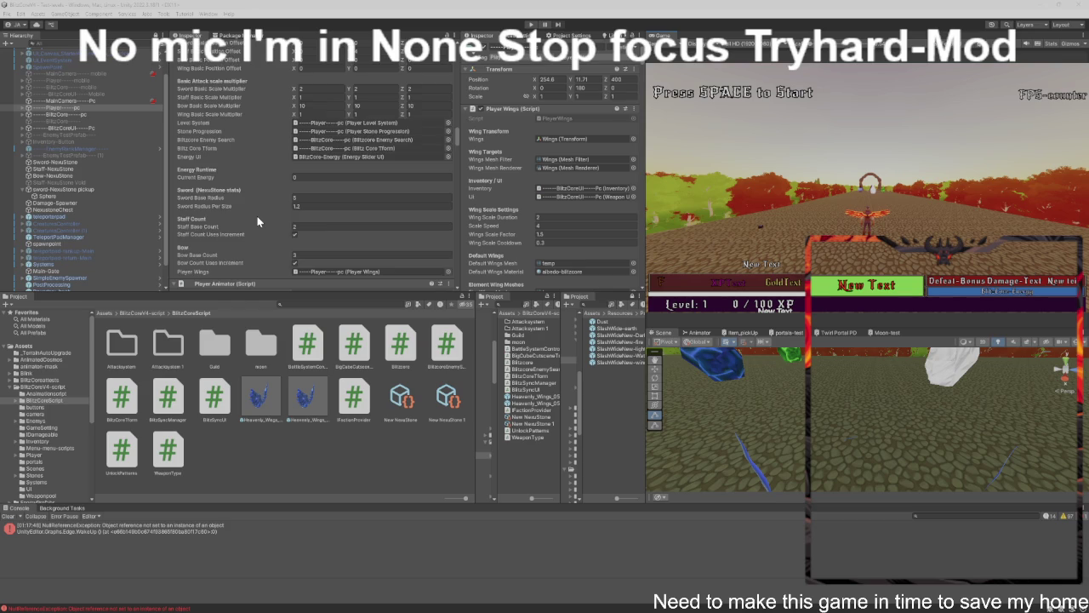
scroll(256, 226, down, 15)
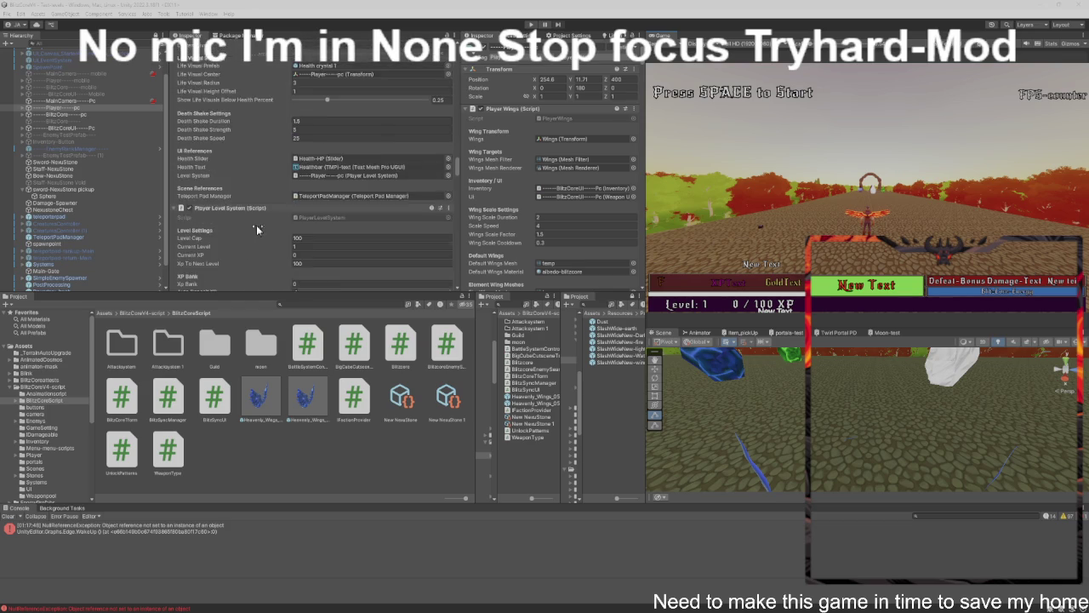
scroll(255, 226, down, 15)
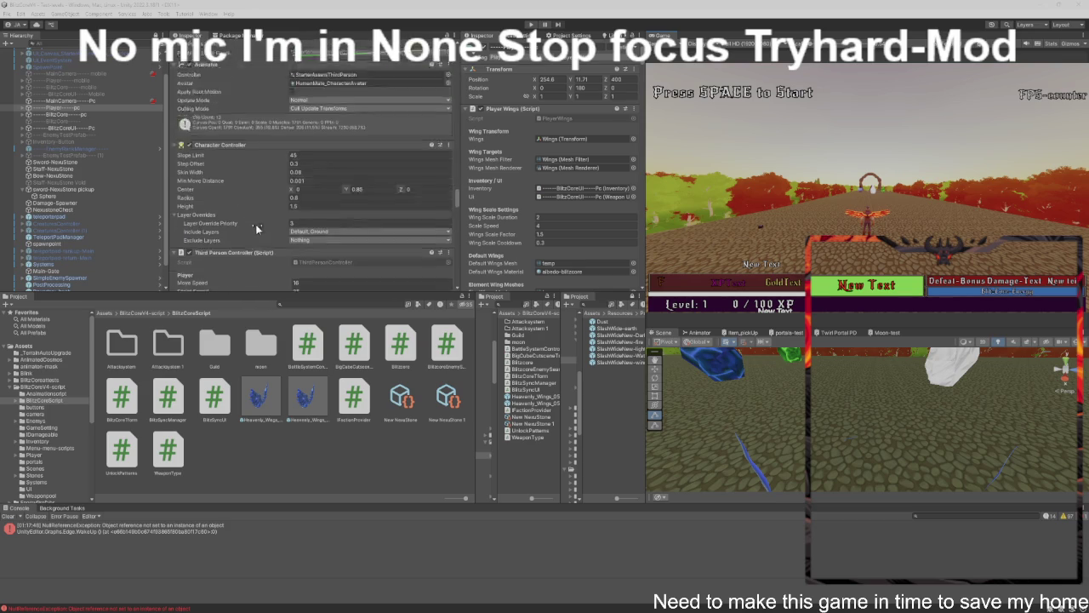
scroll(256, 228, down, 15)
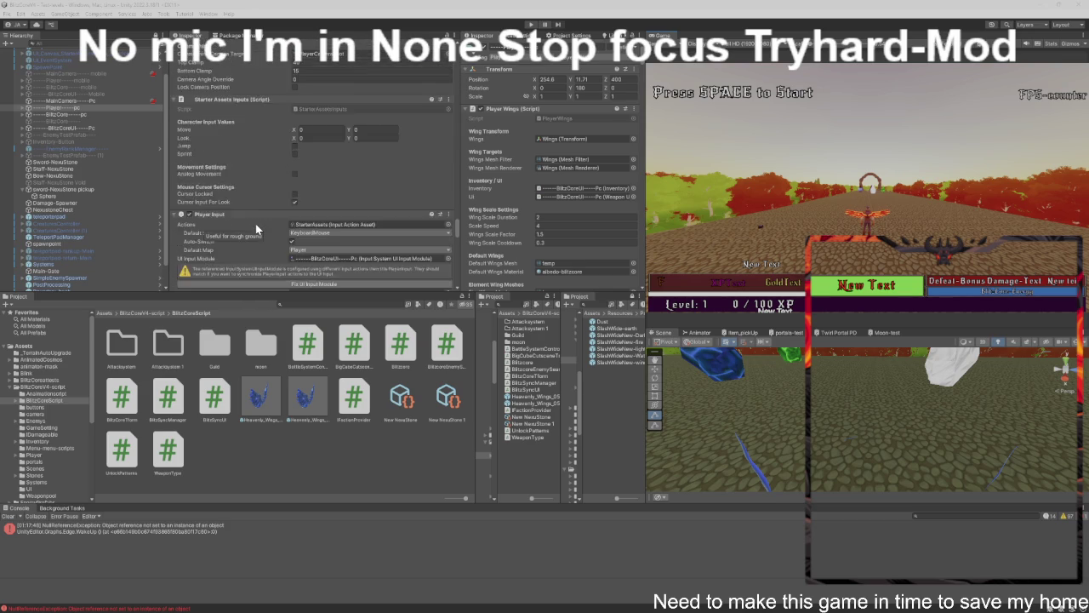
scroll(255, 228, down, 15)
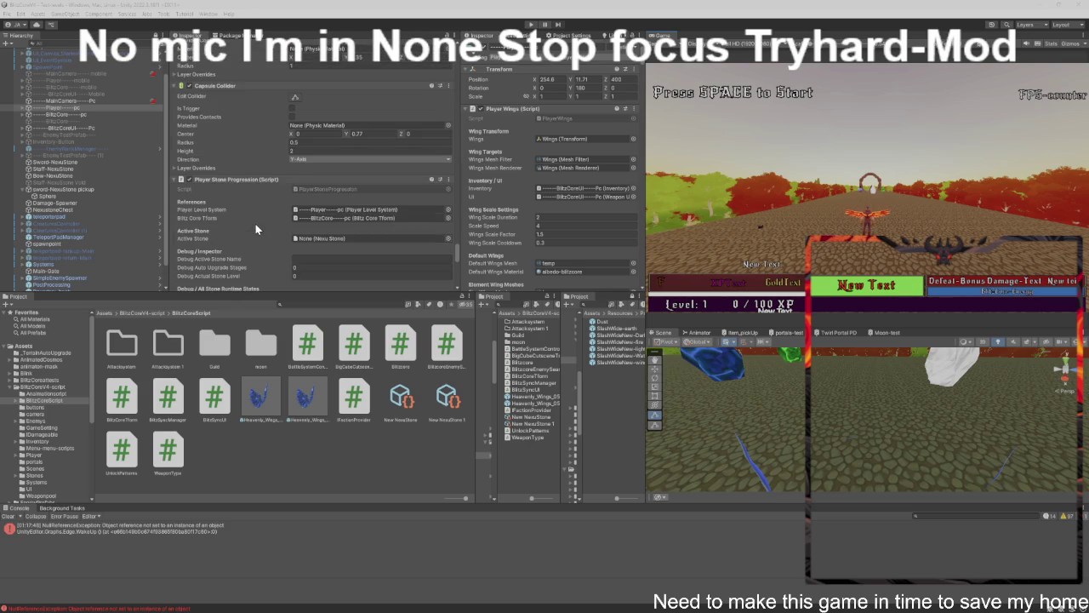
scroll(255, 228, down, 4)
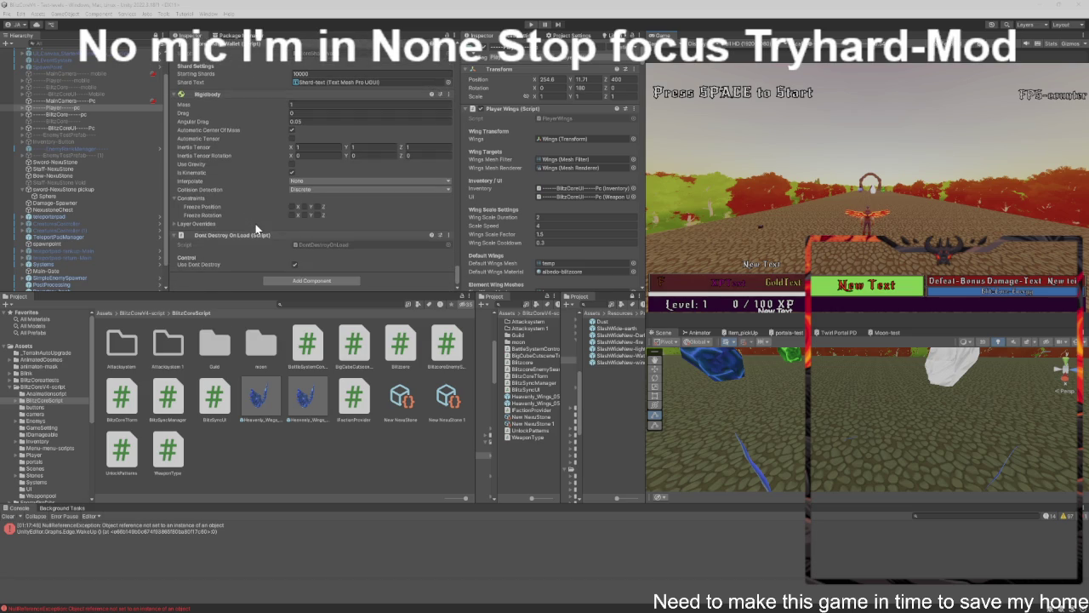
scroll(255, 225, up, 6)
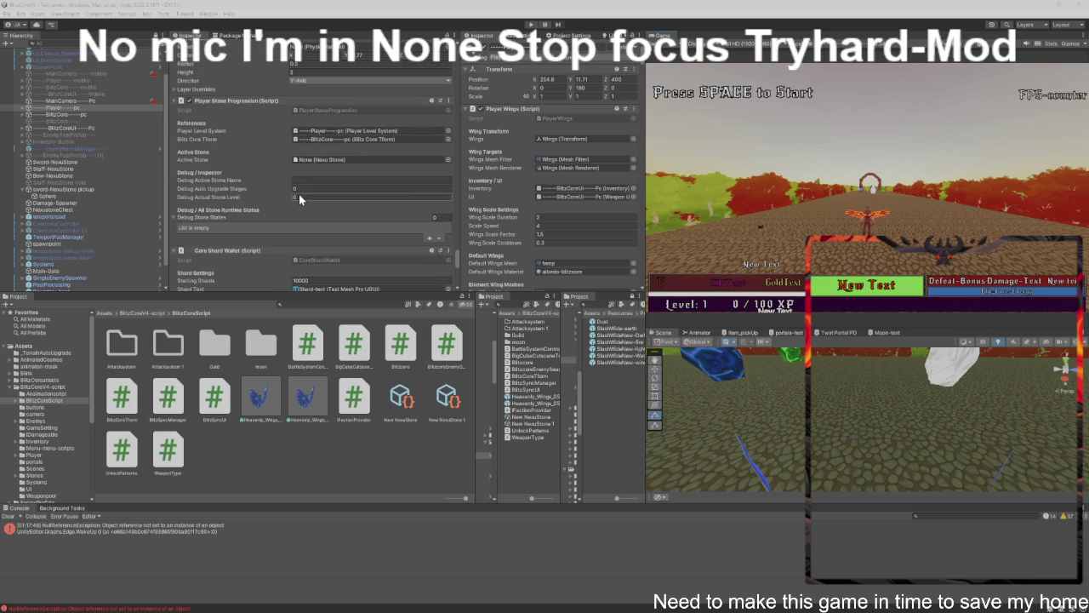
scroll(299, 197, up, 3)
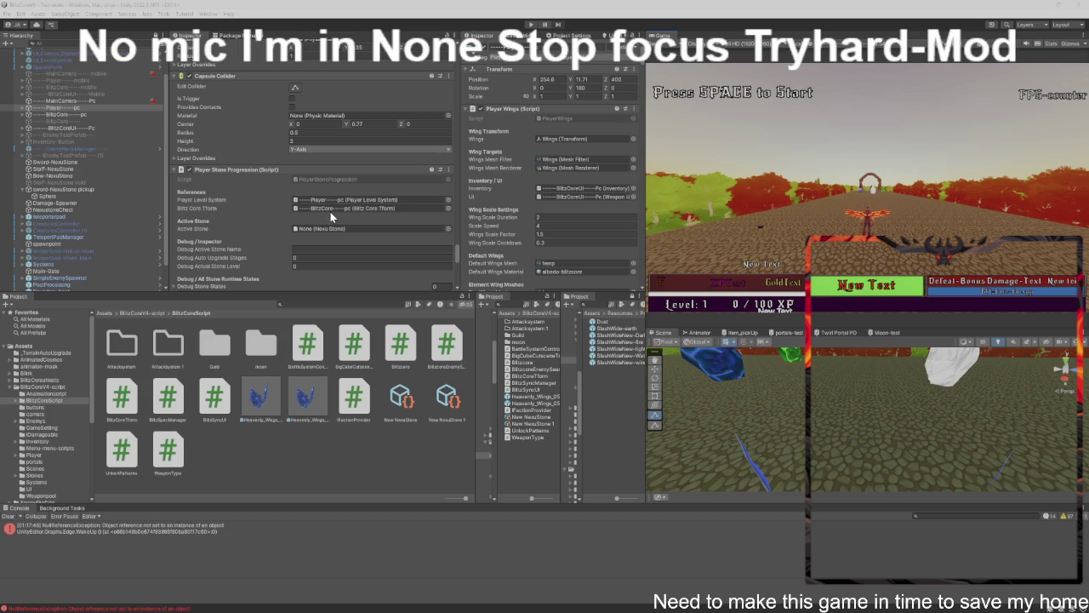
click(339, 199)
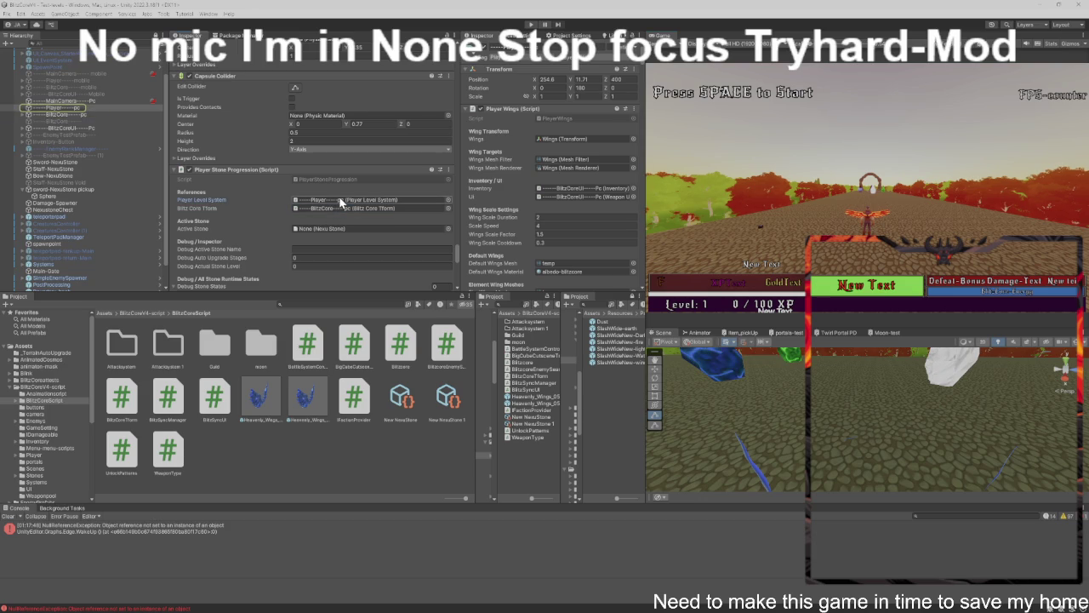
scroll(339, 201, down, 1)
click(338, 226)
scroll(331, 229, down, 1)
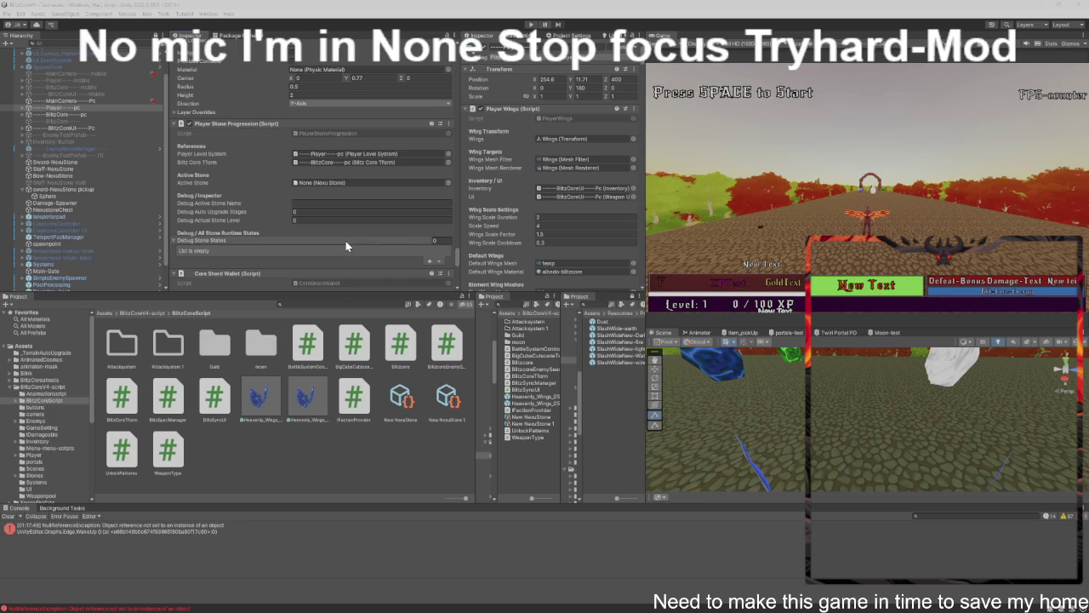
scroll(344, 240, down, 10)
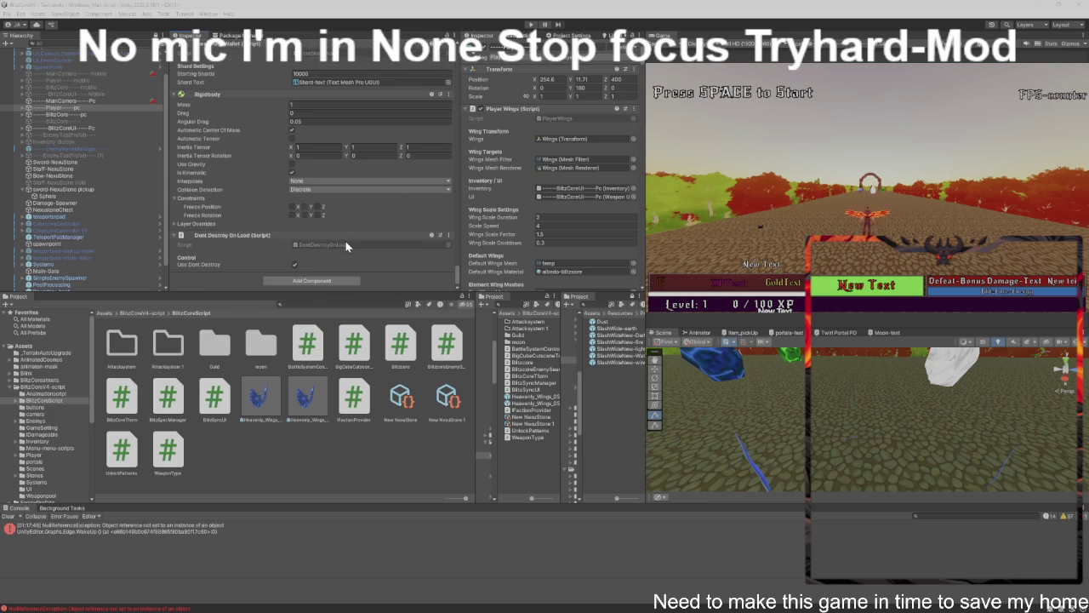
scroll(344, 243, up, 10)
scroll(346, 240, up, 6)
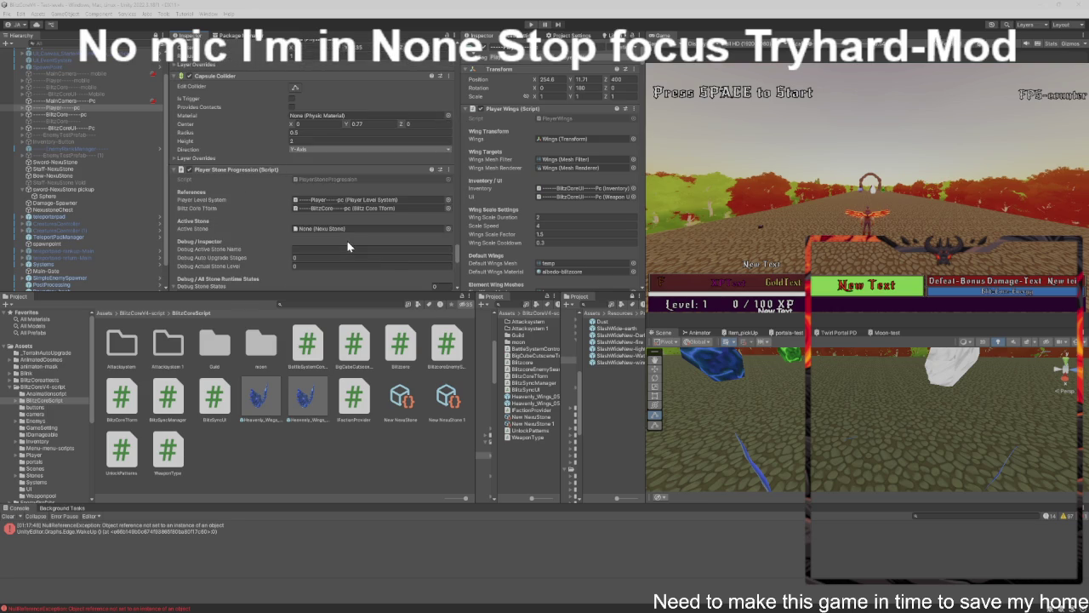
scroll(352, 244, down, 6)
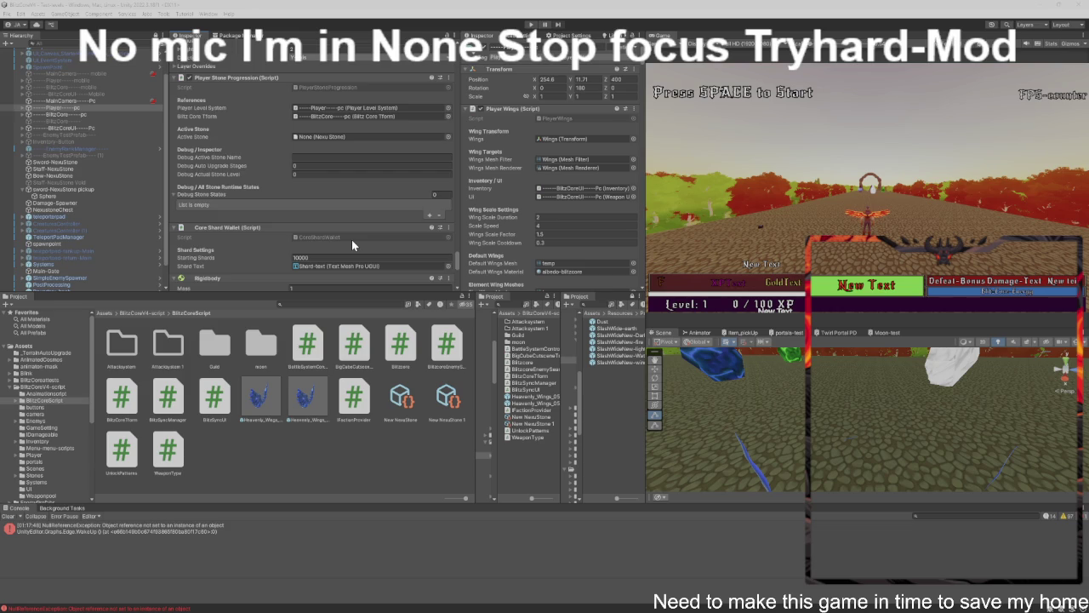
scroll(352, 240, down, 5)
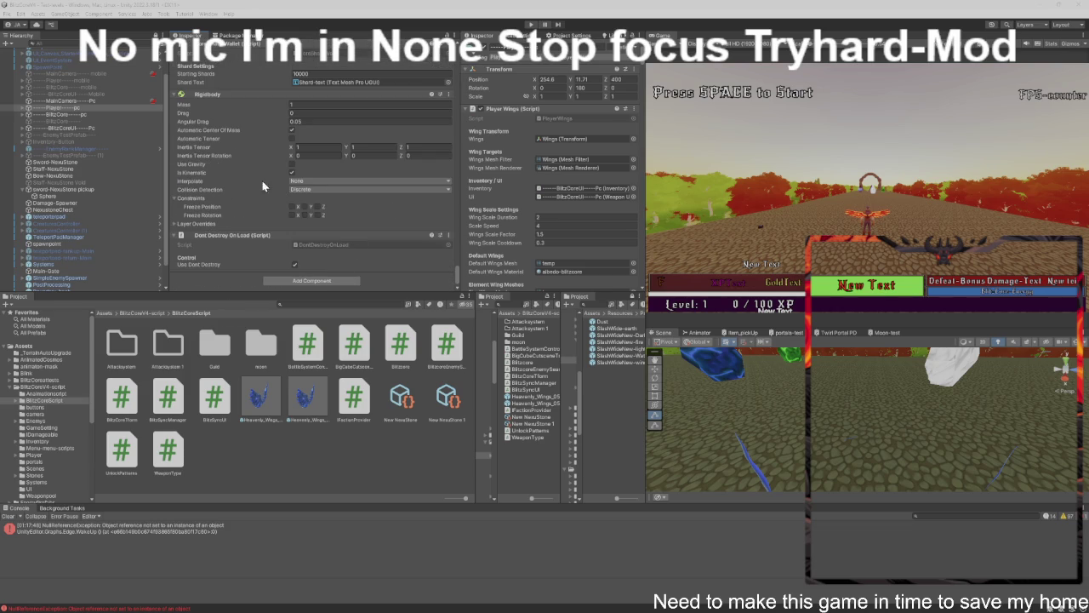
click(58, 114)
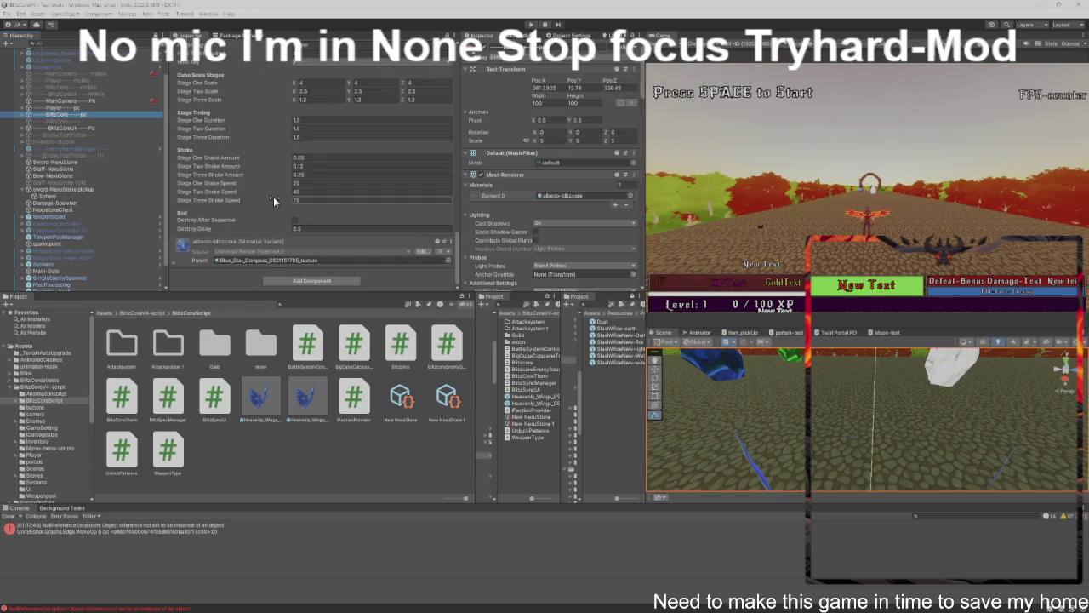
scroll(273, 196, up, 3)
scroll(266, 196, down, 2)
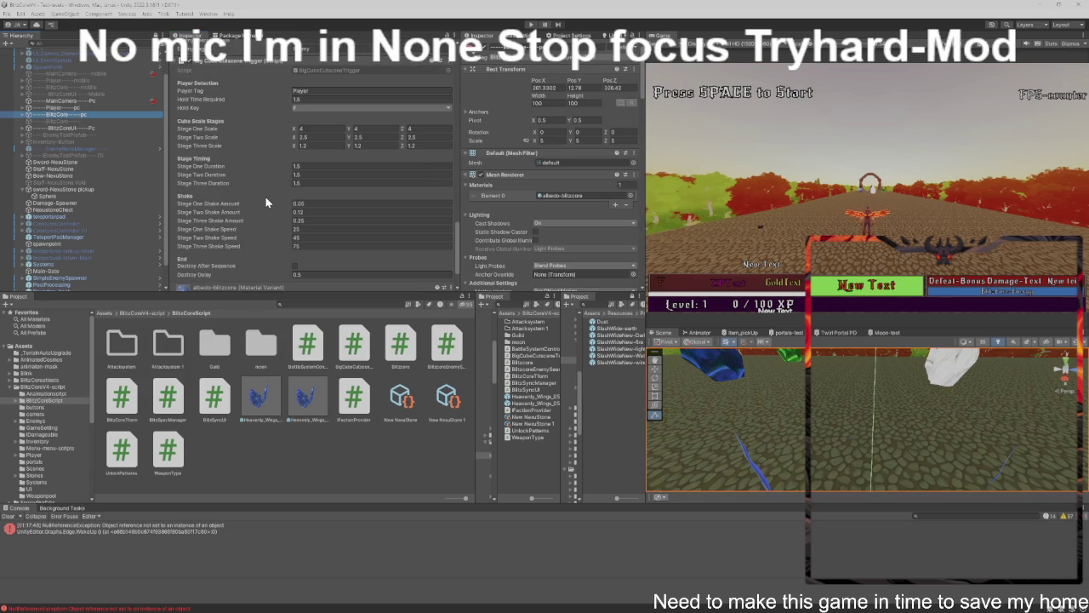
scroll(266, 202, up, 3)
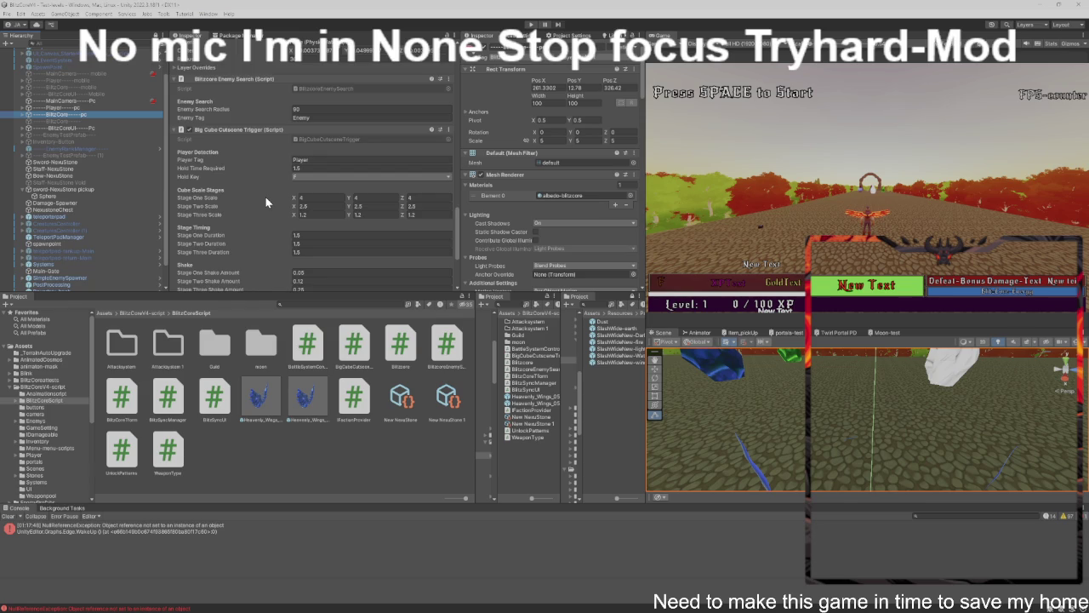
scroll(265, 202, up, 2)
scroll(264, 197, down, 7)
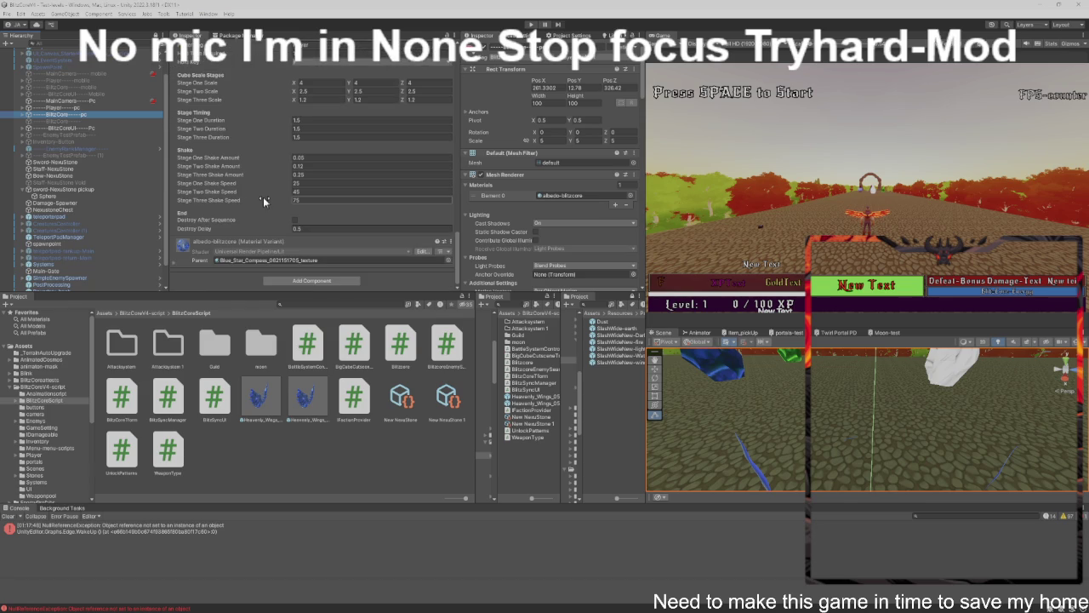
scroll(263, 196, up, 2)
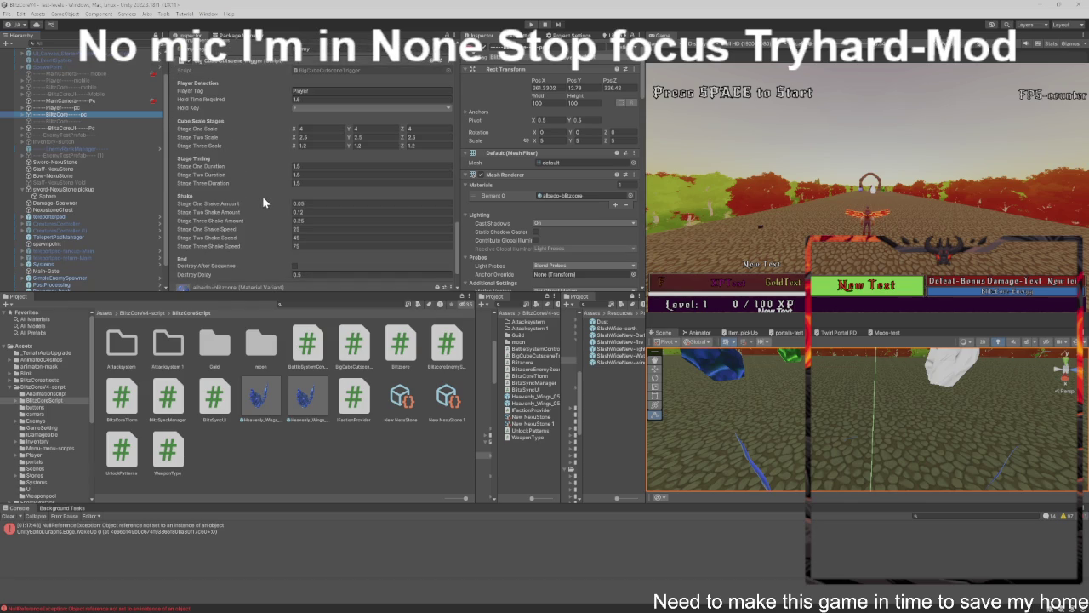
scroll(262, 196, down, 15)
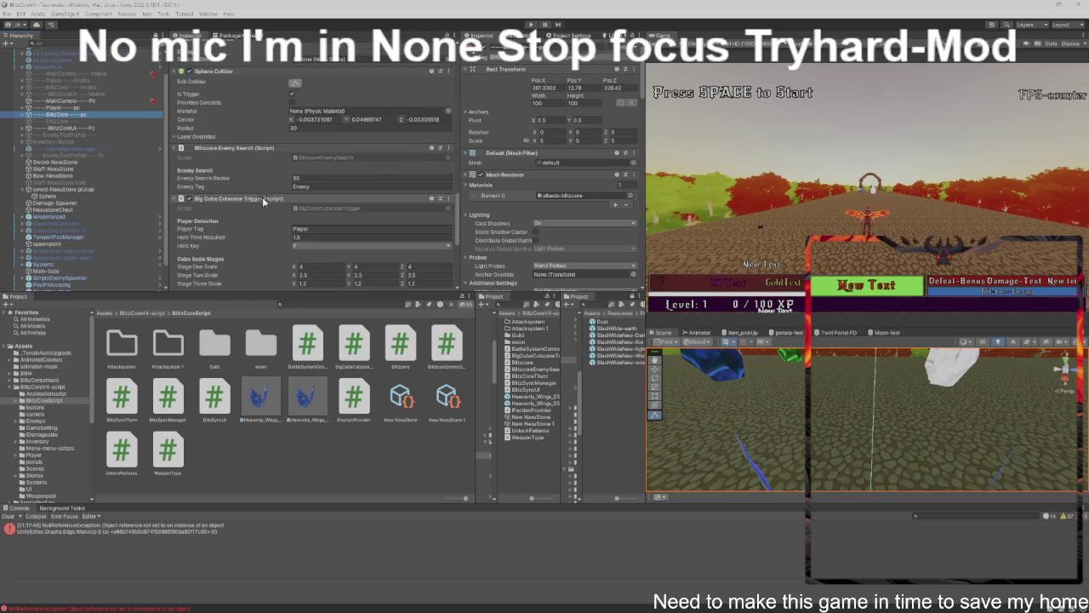
scroll(262, 201, up, 5)
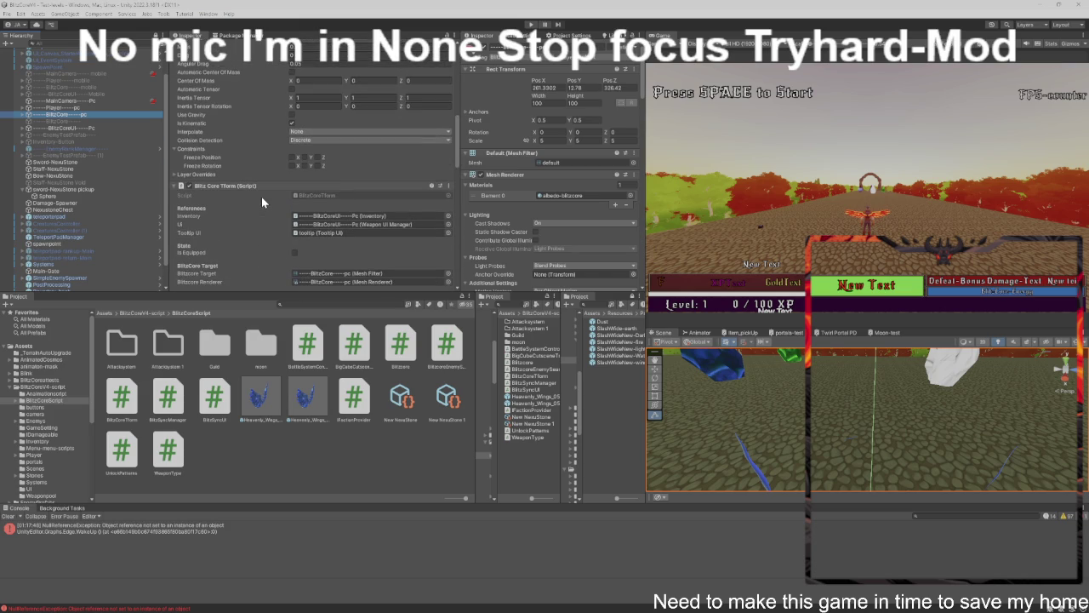
scroll(262, 197, down, 2)
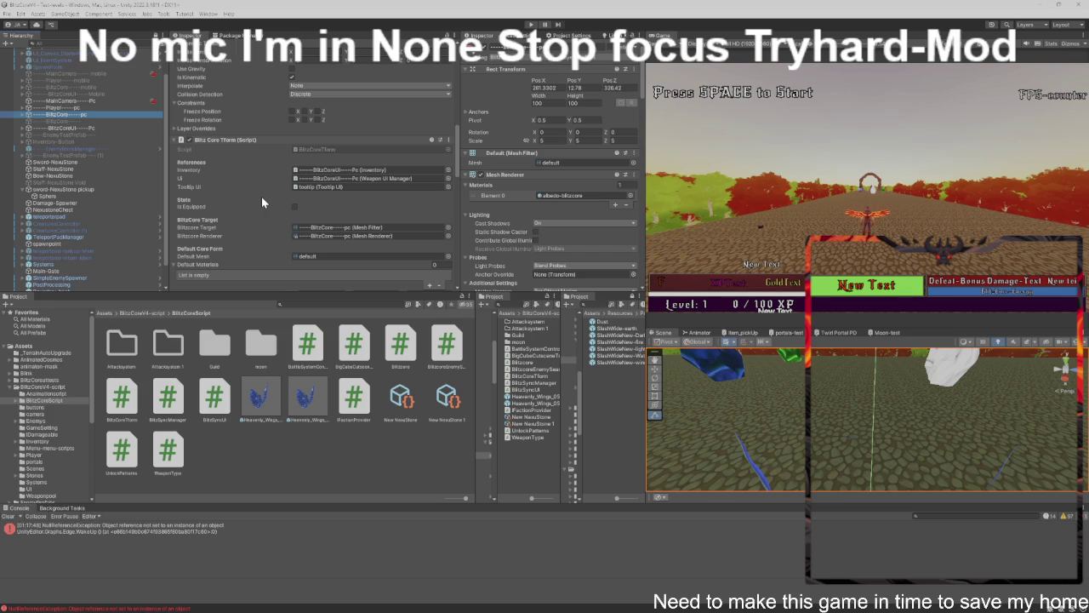
scroll(261, 196, up, 5)
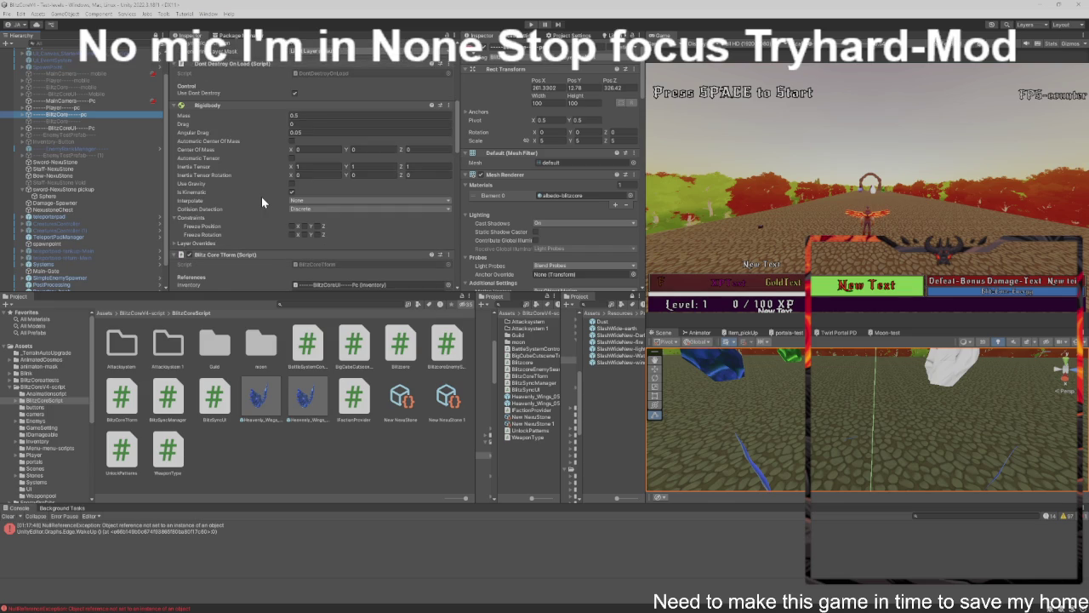
scroll(261, 197, up, 6)
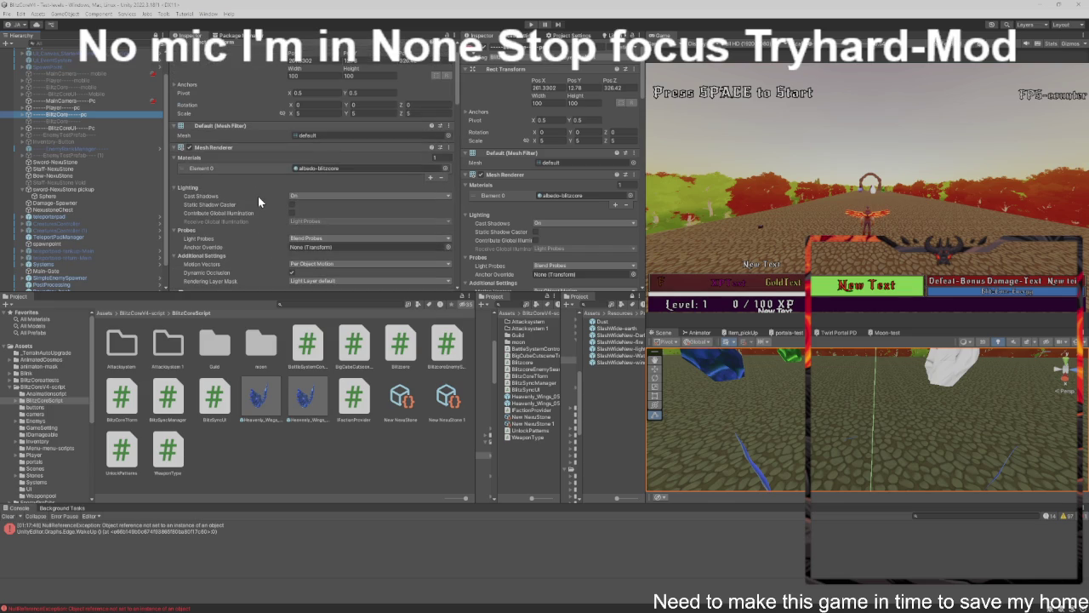
scroll(258, 196, up, 1)
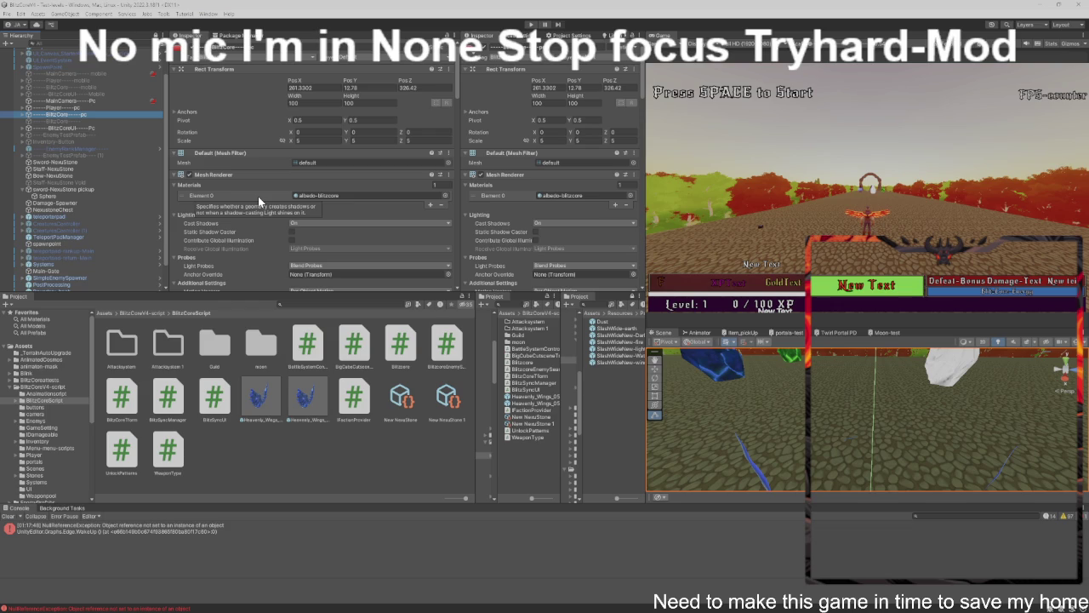
scroll(258, 196, down, 10)
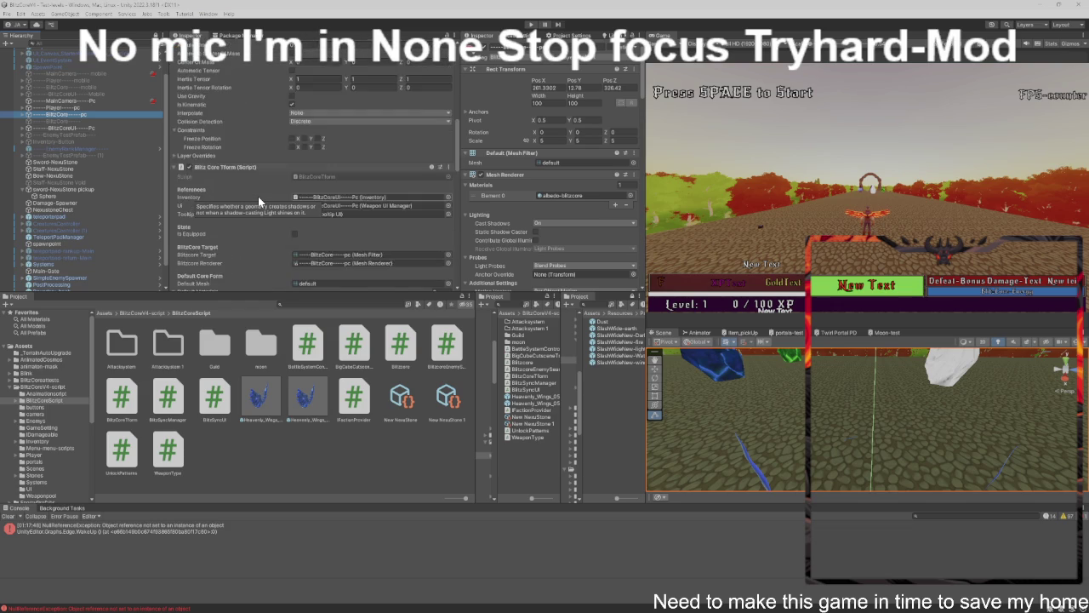
scroll(258, 195, down, 6)
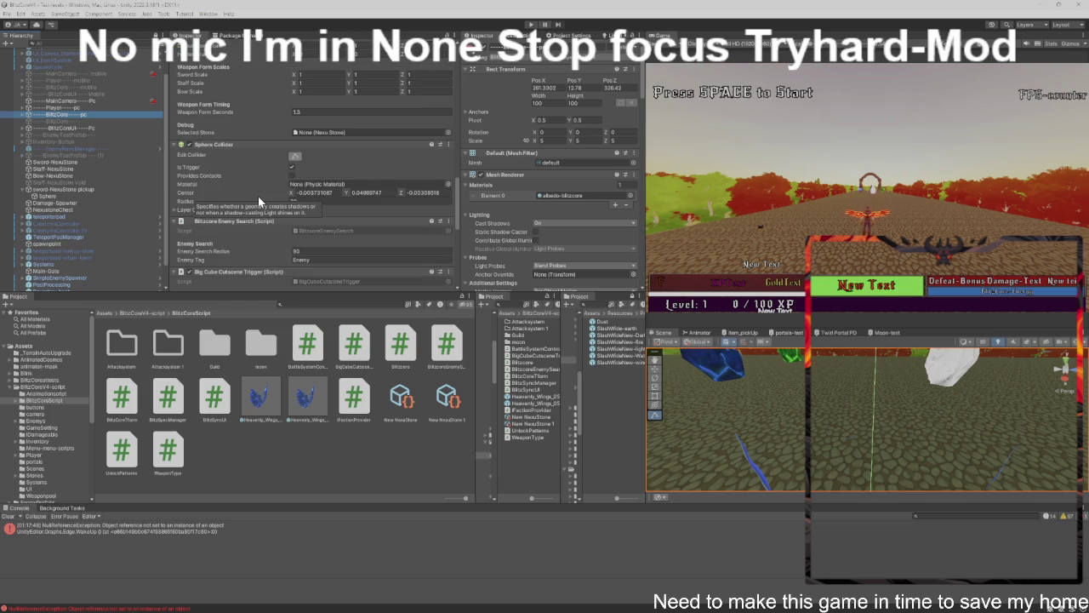
scroll(255, 160, down, 2)
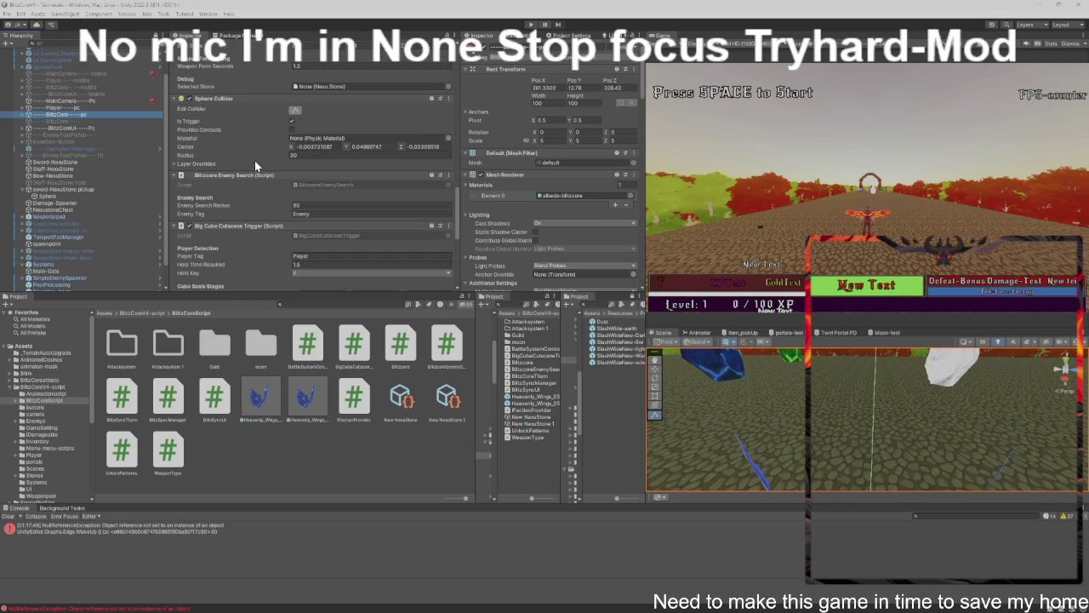
scroll(255, 160, down, 3)
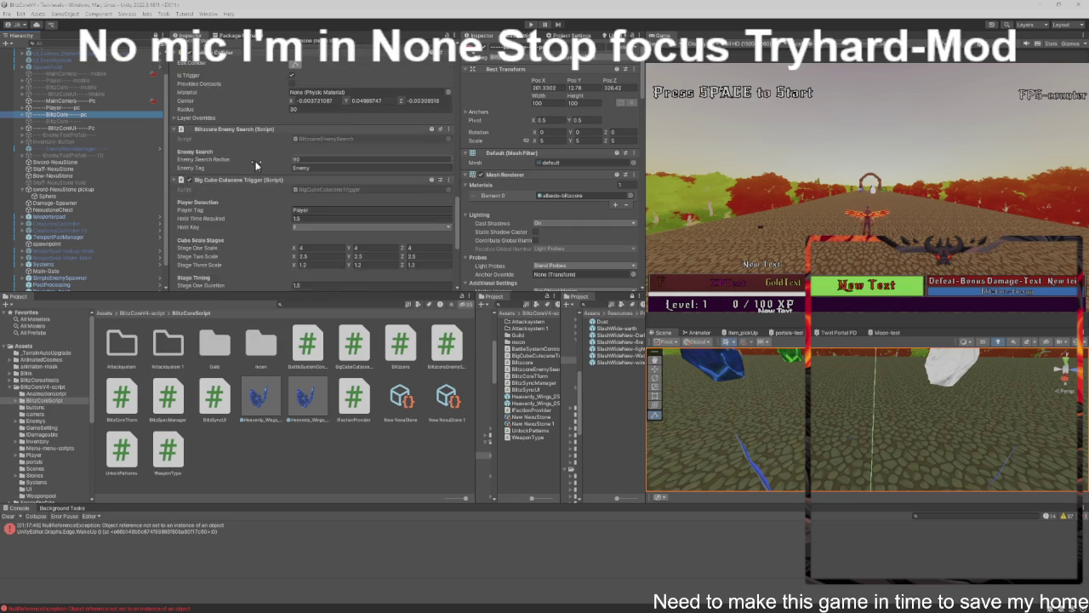
scroll(254, 160, down, 5)
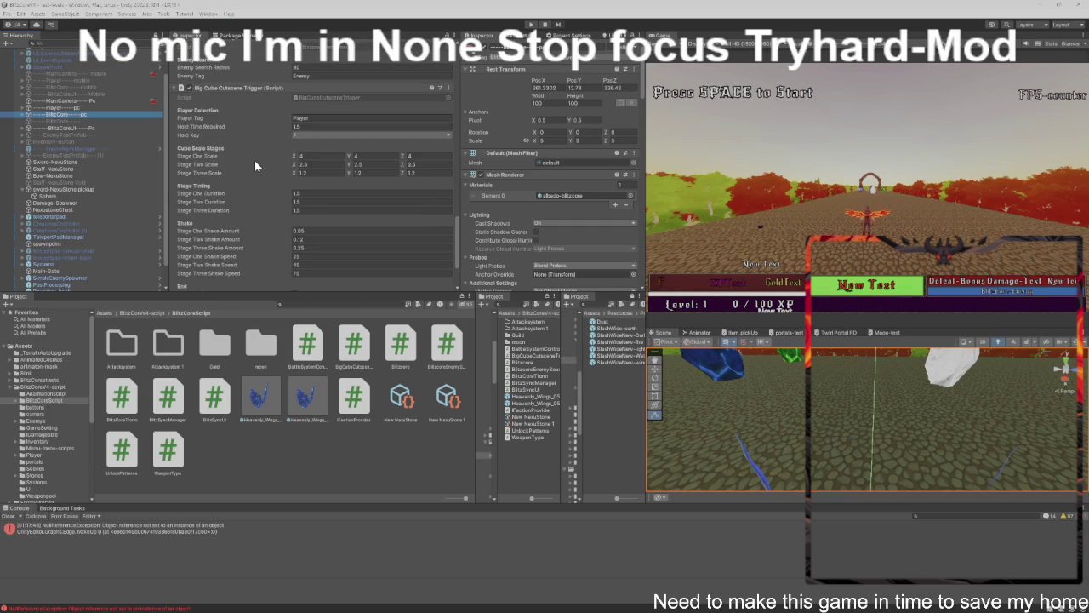
scroll(254, 165, down, 1)
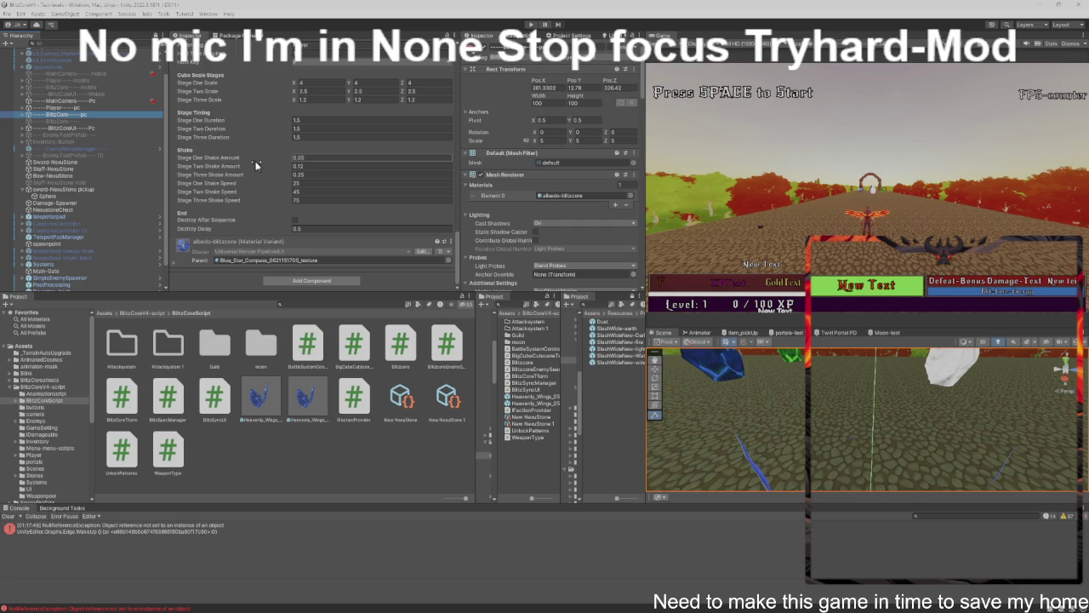
scroll(254, 161, up, 10)
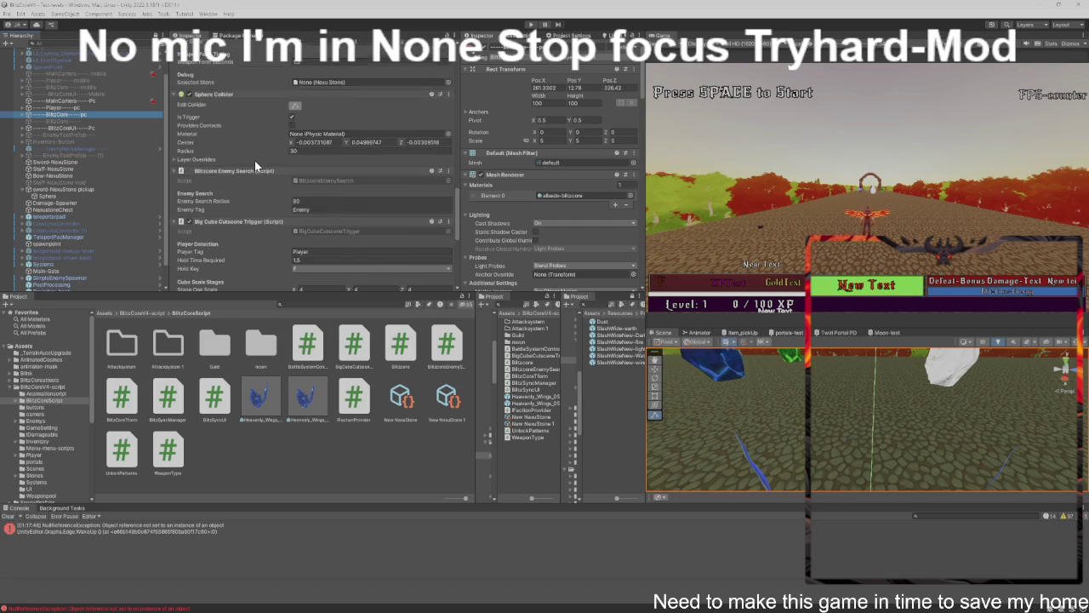
scroll(254, 160, up, 10)
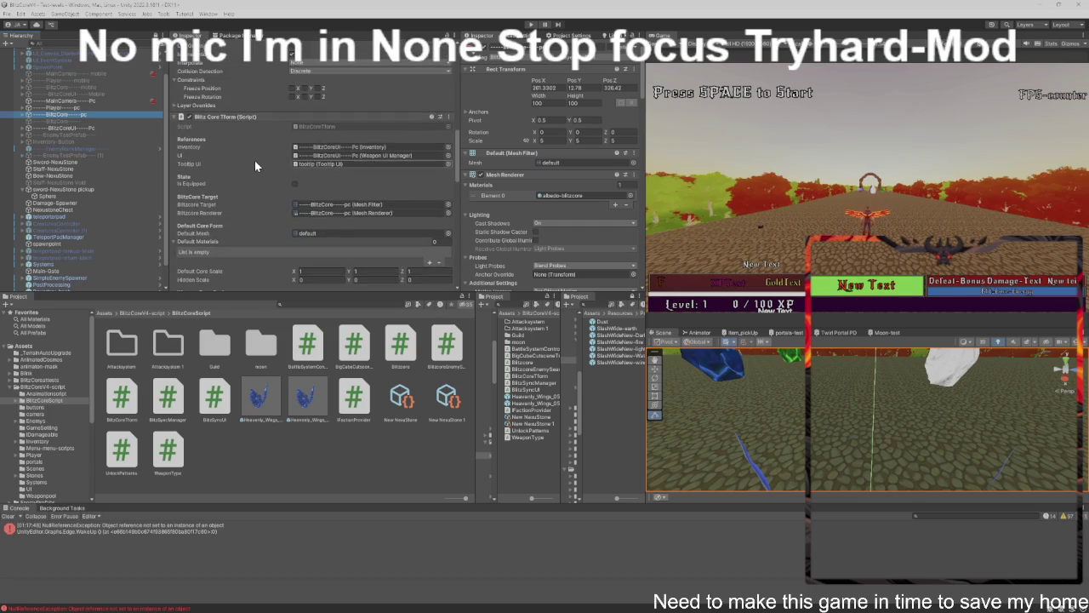
scroll(255, 160, up, 10)
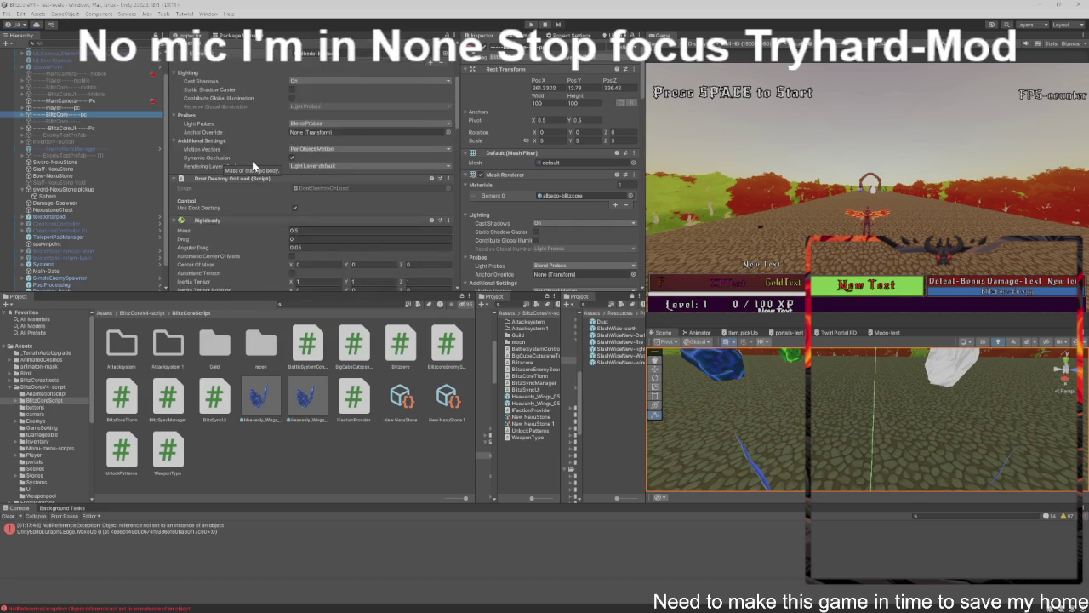
scroll(255, 165, up, 3)
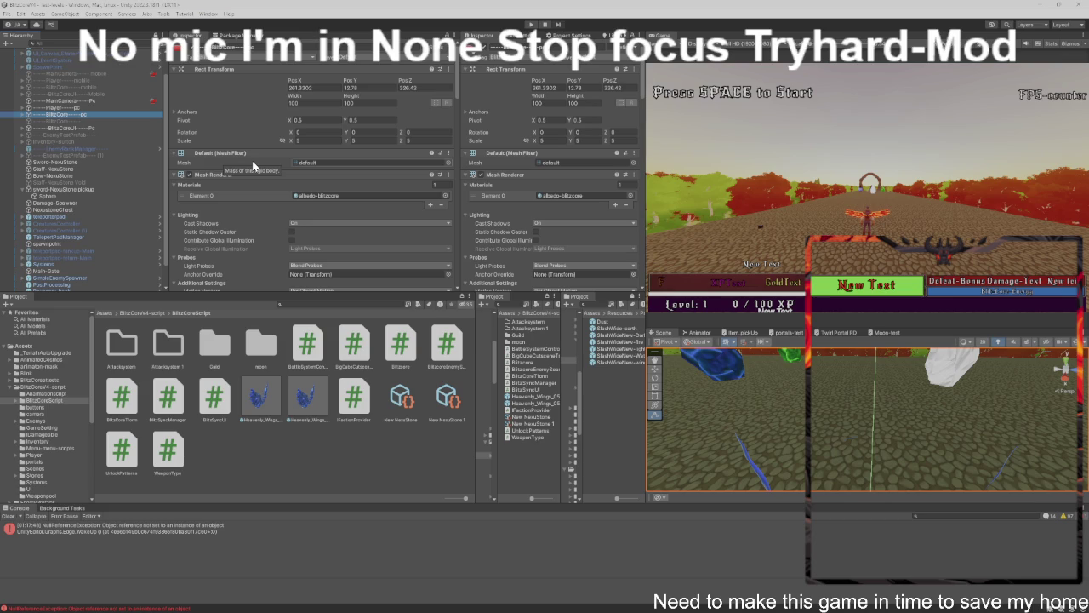
scroll(245, 229, down, 5)
scroll(246, 224, down, 8)
scroll(243, 223, down, 8)
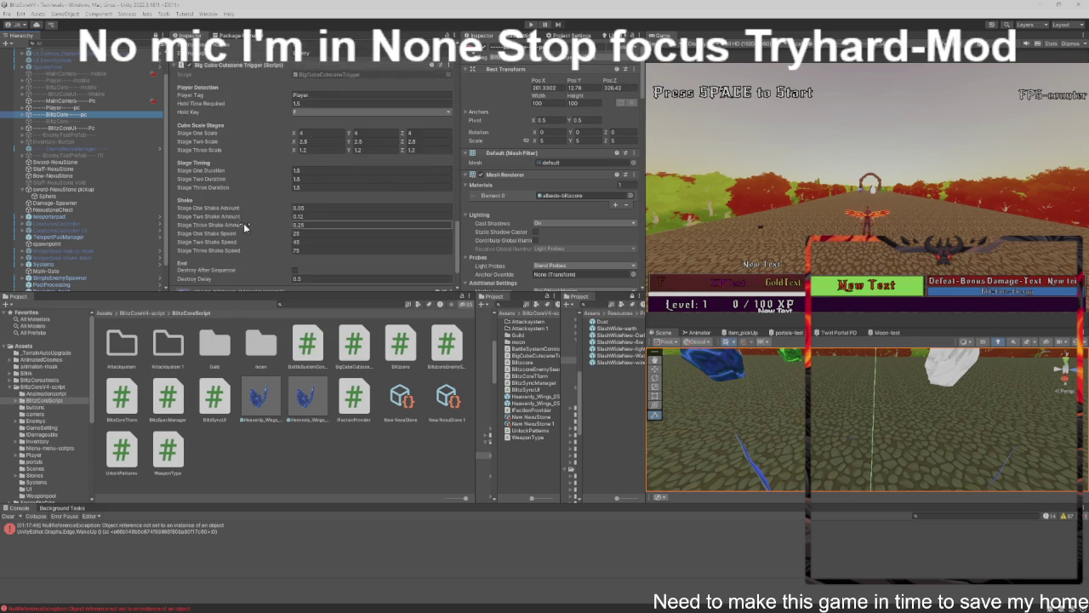
scroll(244, 226, down, 3)
scroll(242, 223, up, 10)
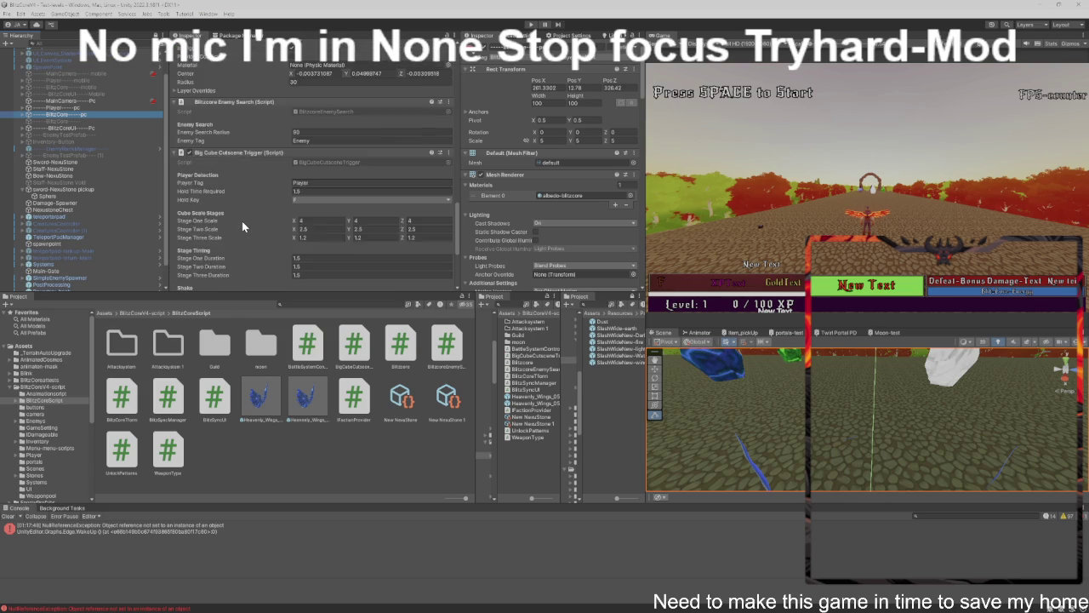
scroll(242, 225, up, 10)
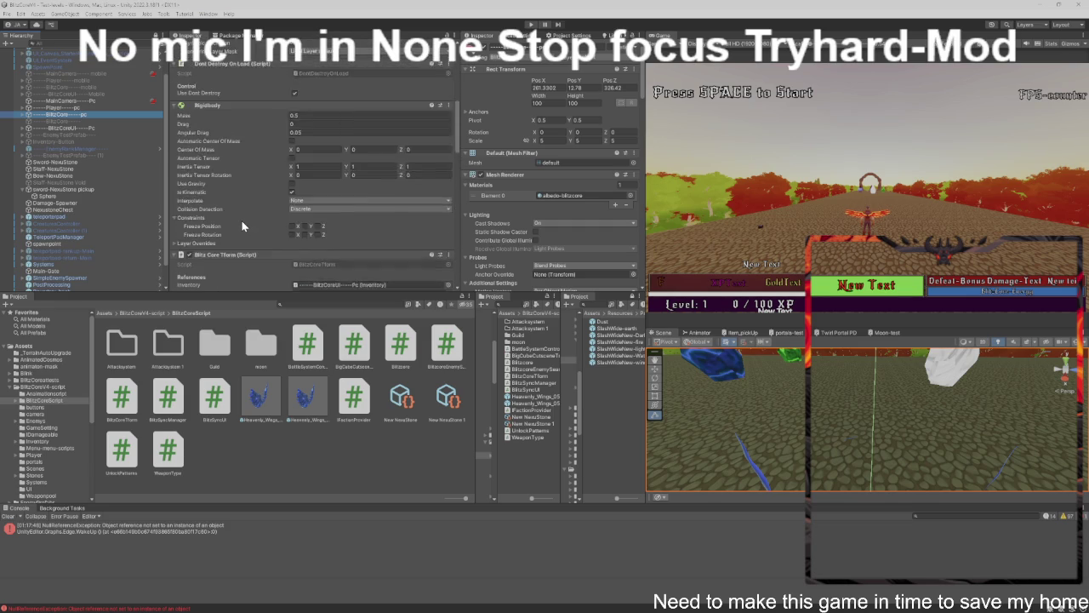
scroll(241, 220, down, 5)
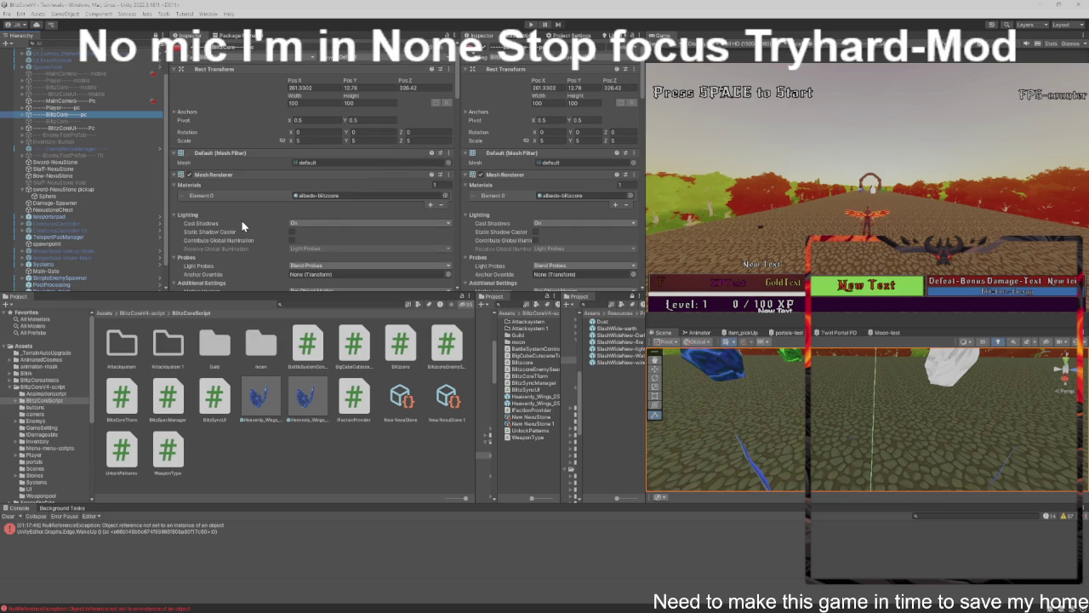
scroll(242, 220, down, 5)
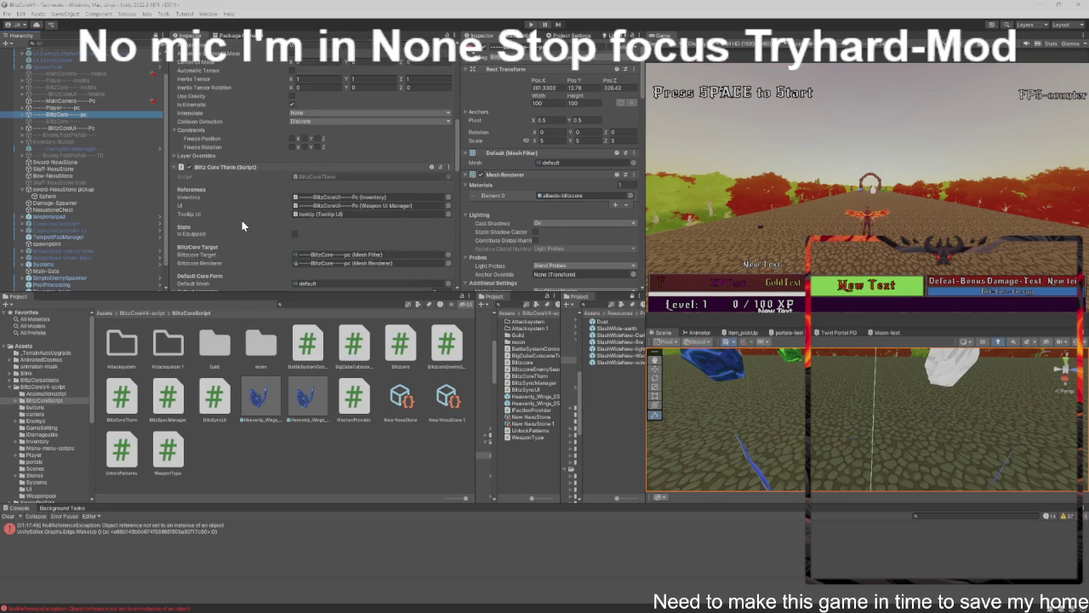
scroll(242, 221, down, 5)
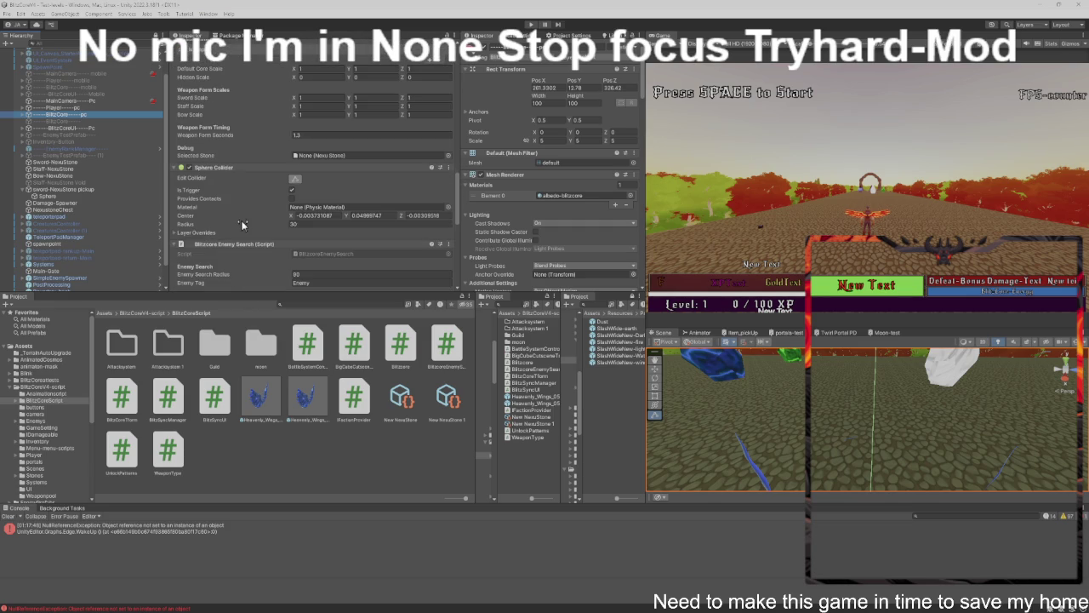
Tick Start Cutscene Equipped on Player--pc's Blitzcore component and start Play mode.
click(72, 108)
scroll(208, 204, down, 10)
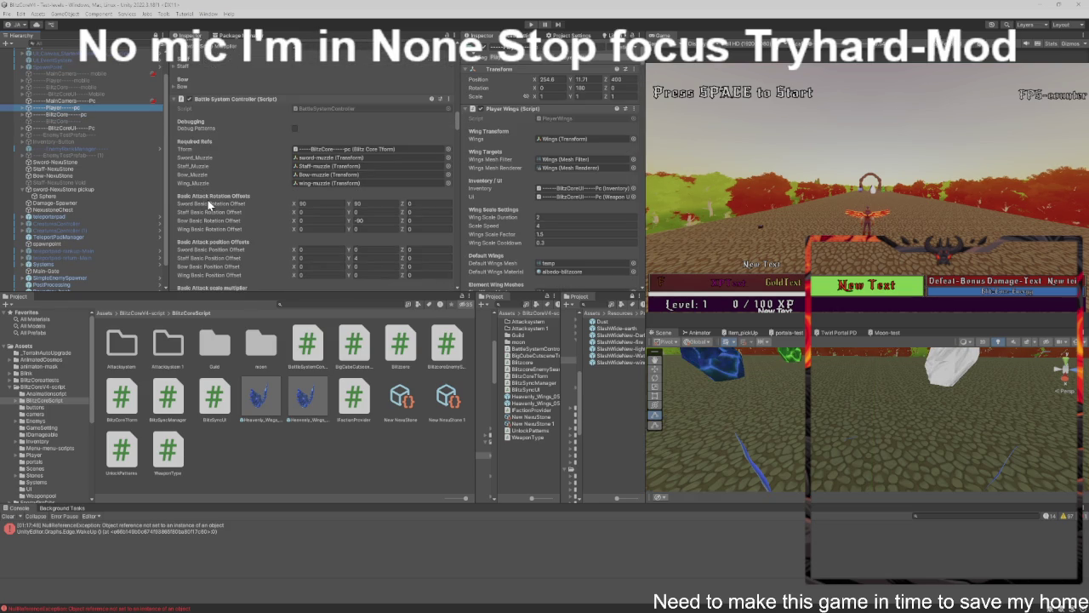
scroll(207, 200, down, 10)
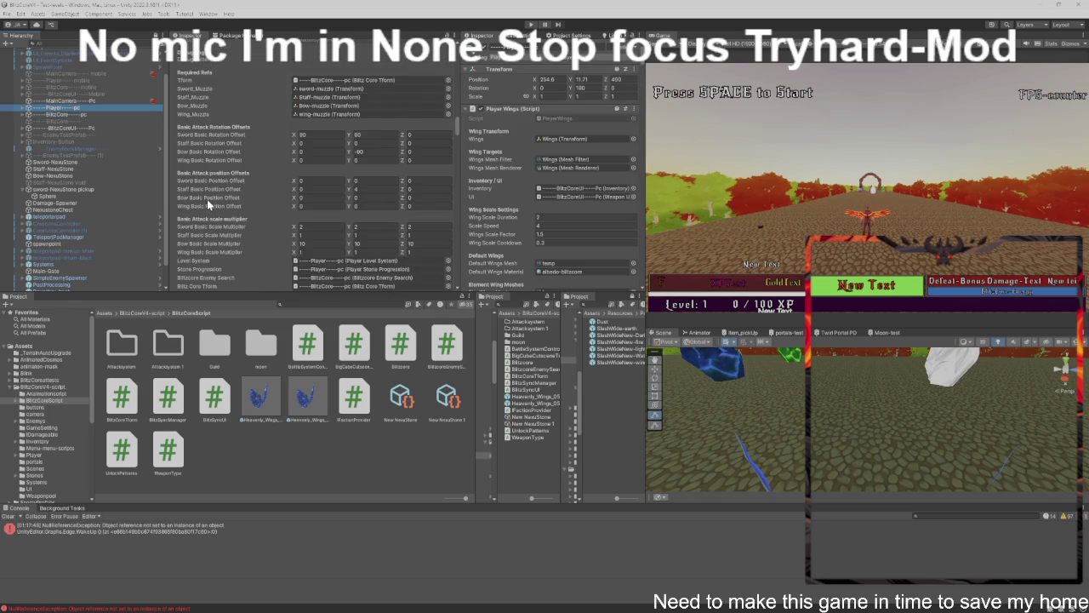
scroll(206, 203, down, 15)
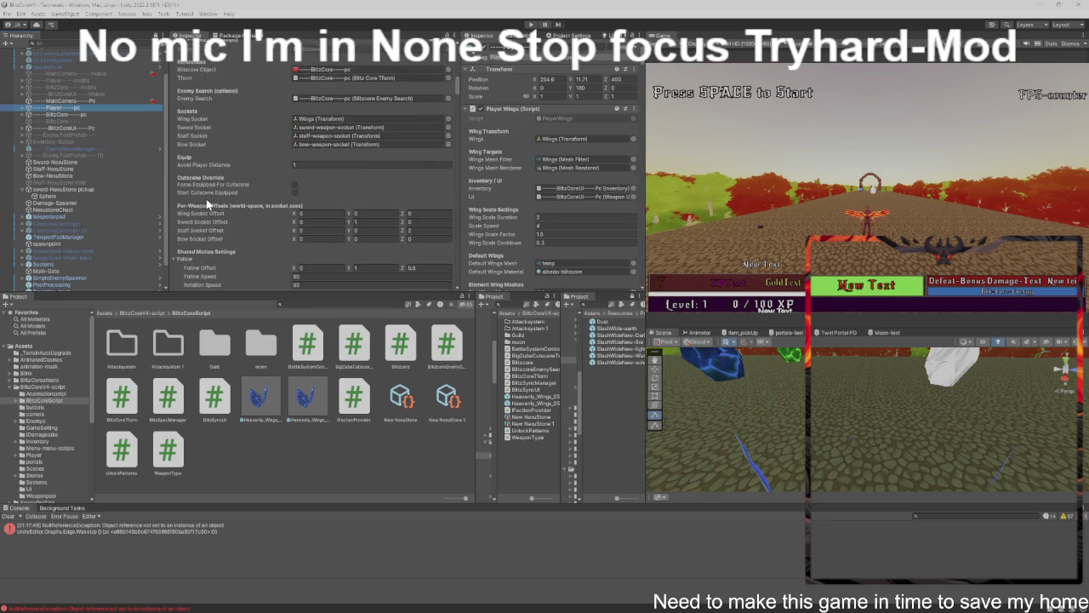
scroll(256, 183, down, 3)
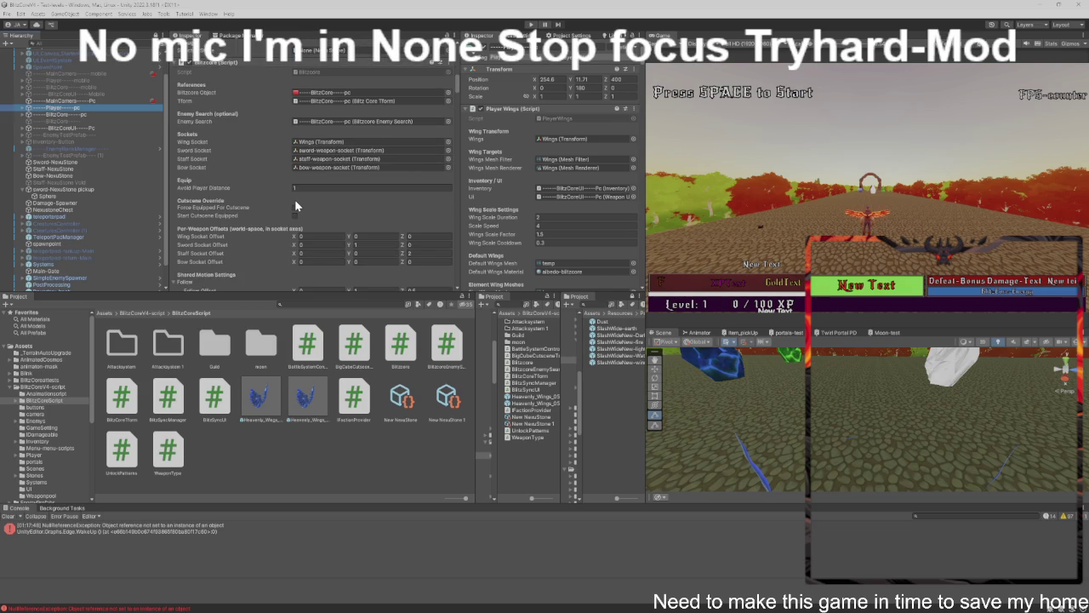
click(294, 215)
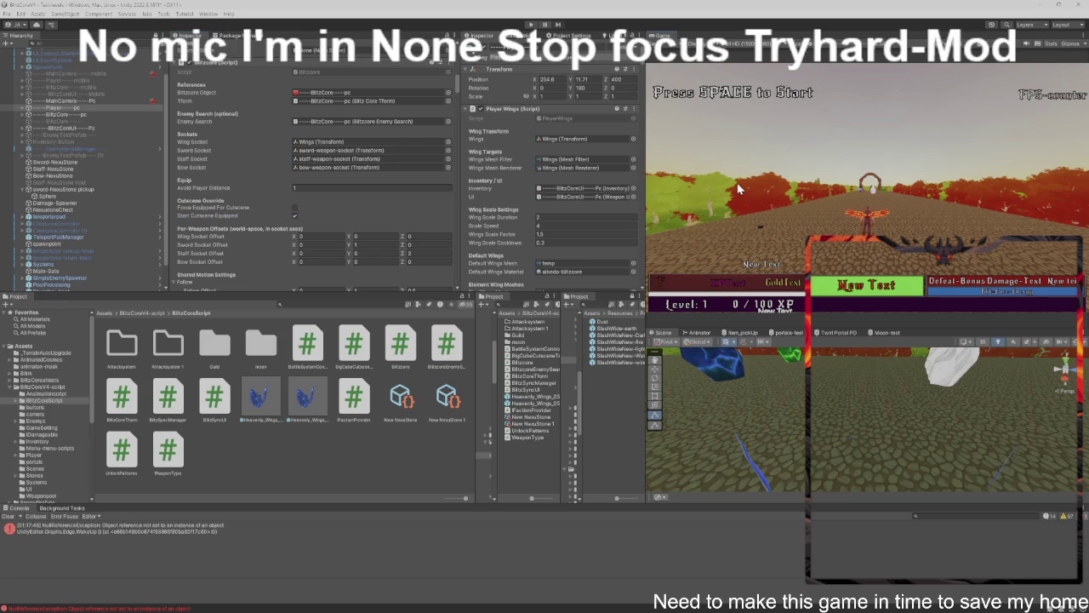
key(ctrl+p)
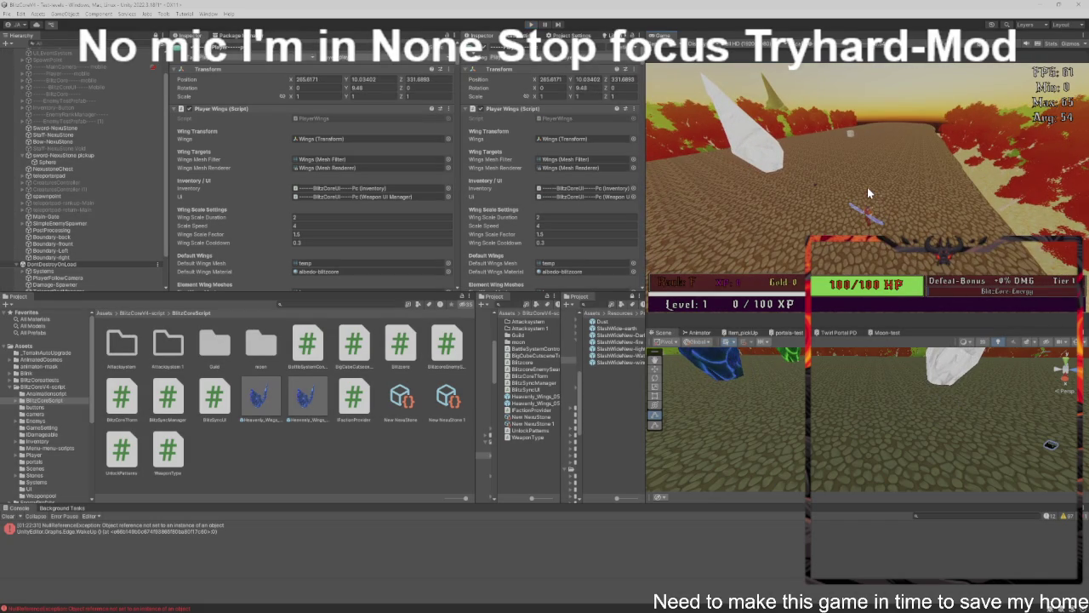
key(ctrl+p)
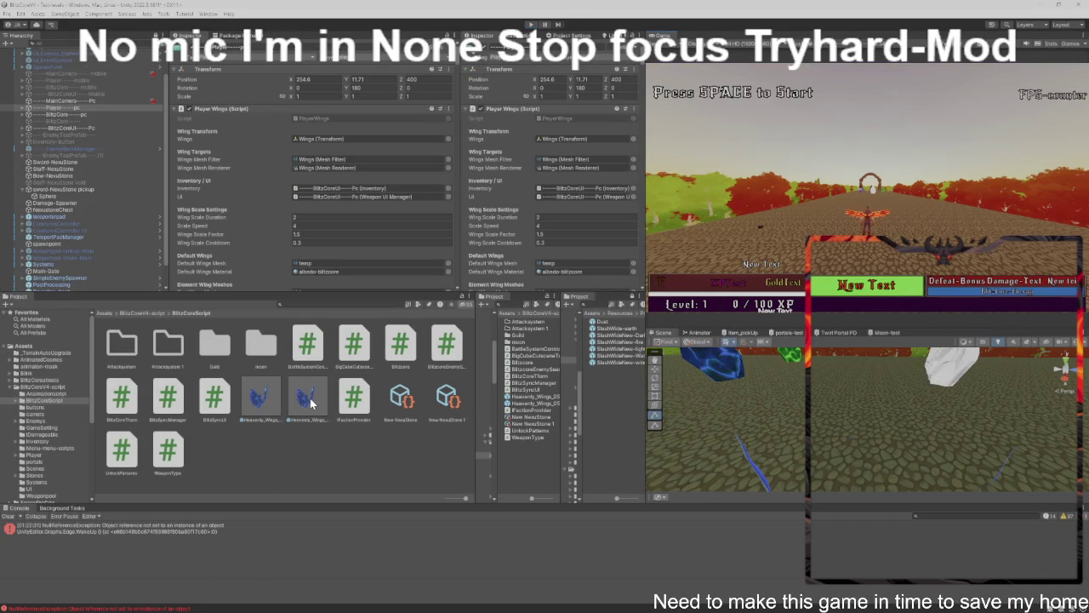
scroll(296, 142, down, 10)
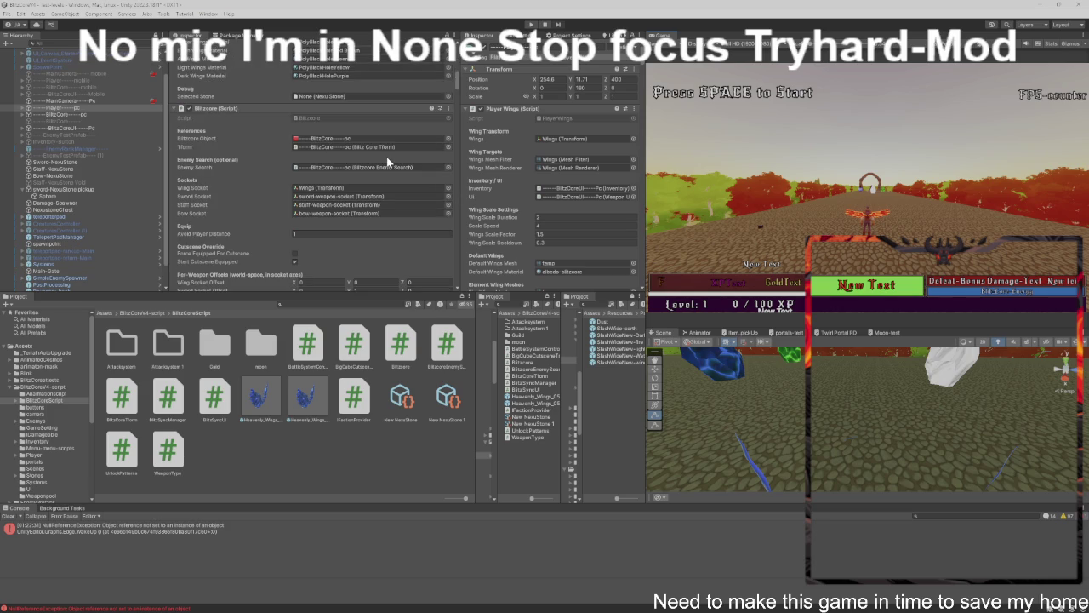
scroll(386, 162, down, 2)
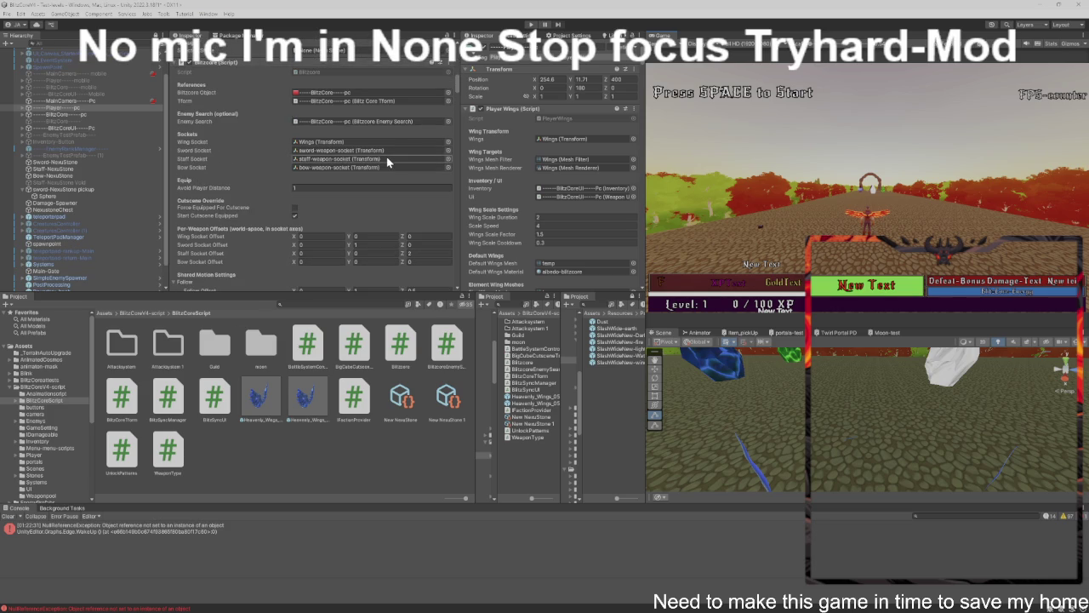
Enable Force Equipped For Cutscene on the Player's Blitzcore, play-test it, then return to Blitzcore.cs in VS Code.
click(303, 206)
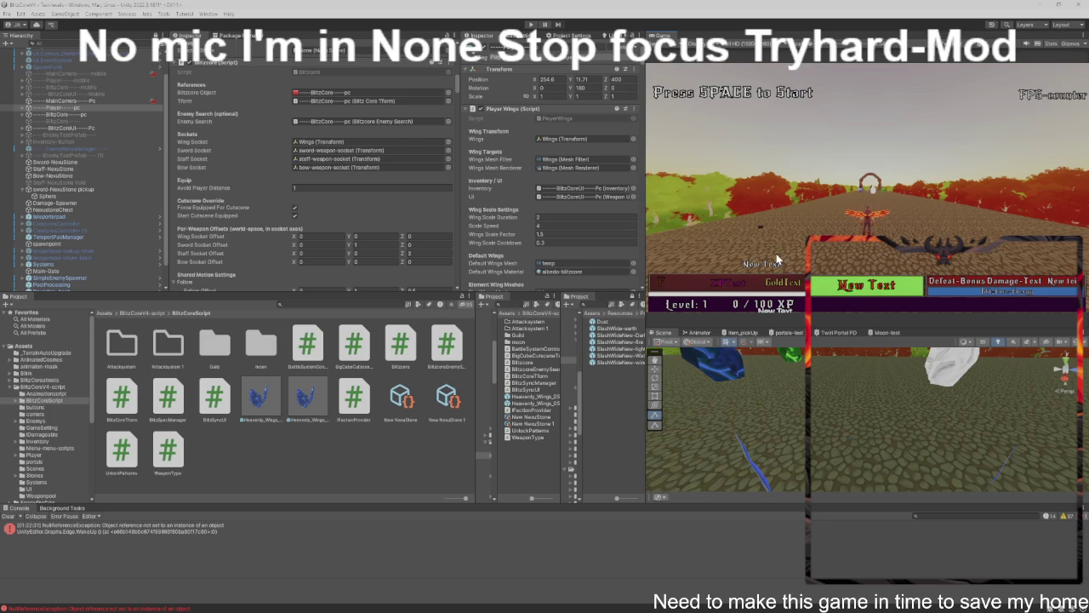
key(ctrl+p)
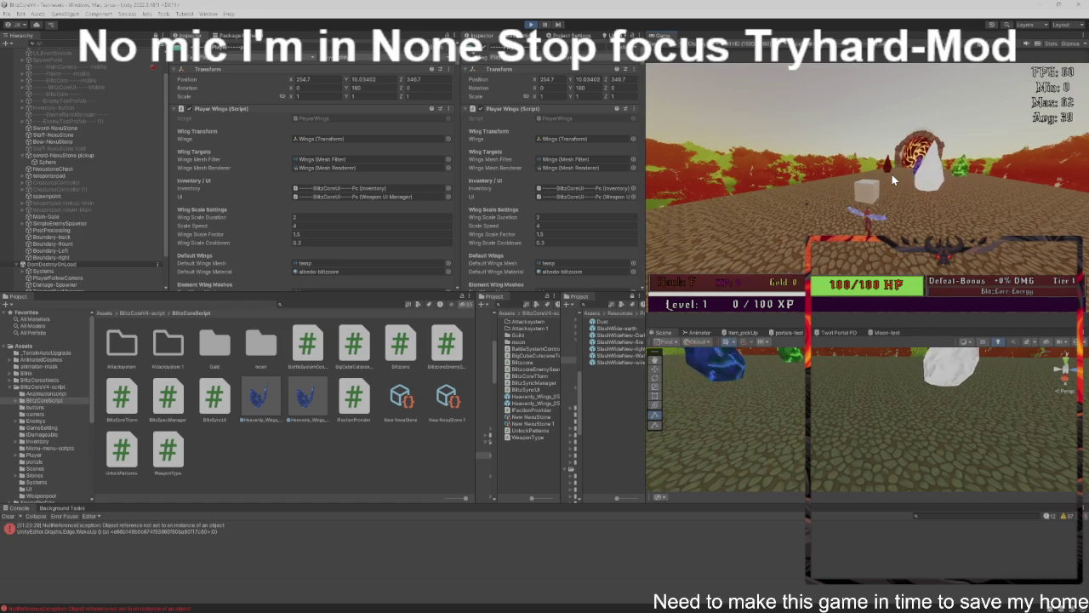
click(884, 168)
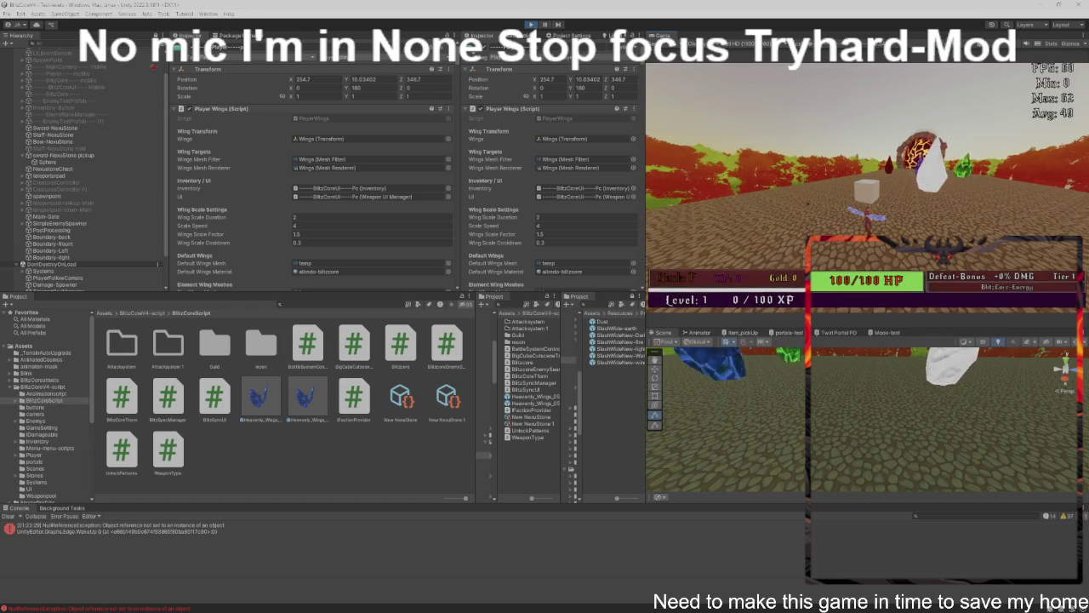
key(ctrl+p)
key(alt+Tab)
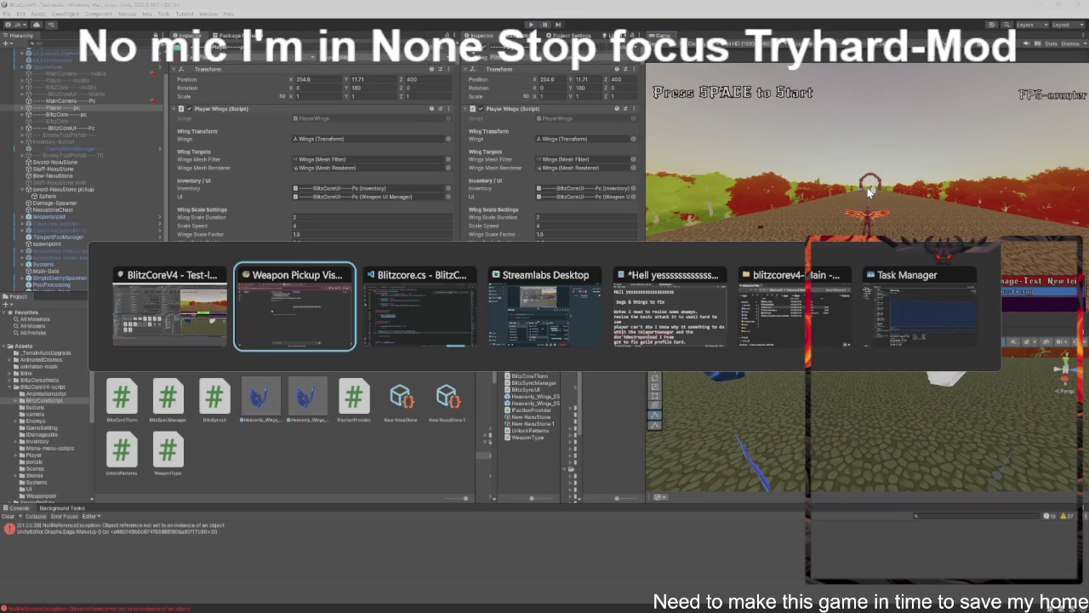
key(alt+Tab)
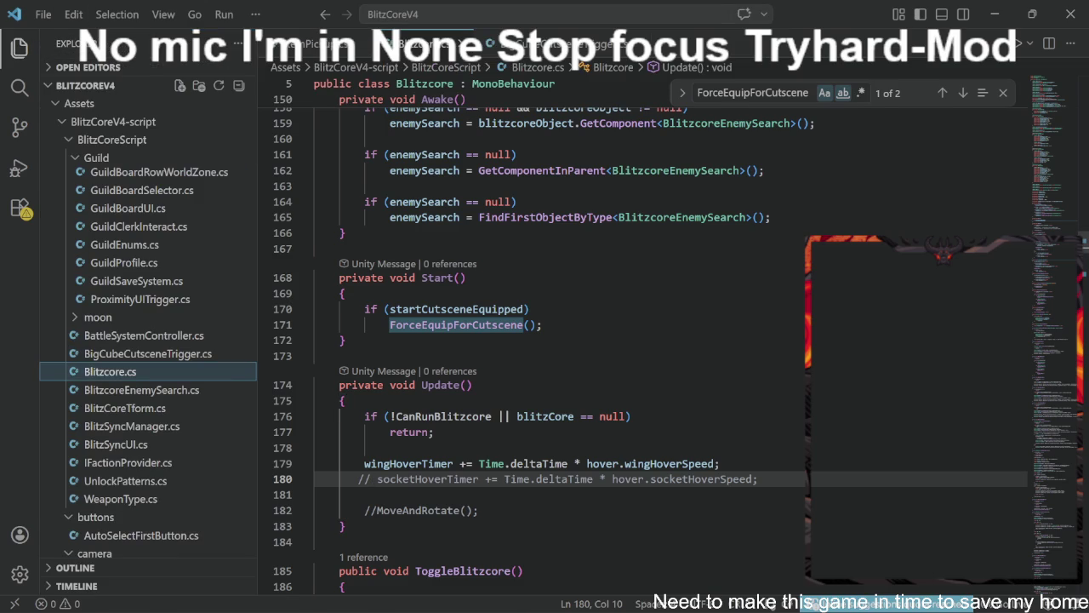
With the file tree hidden, read Blitzcore.cs from ForceEquipForCutscene down through SwordSwingCoroutine to BowDrawReleaseRoutine's end.
scroll(544, 340, down, 4)
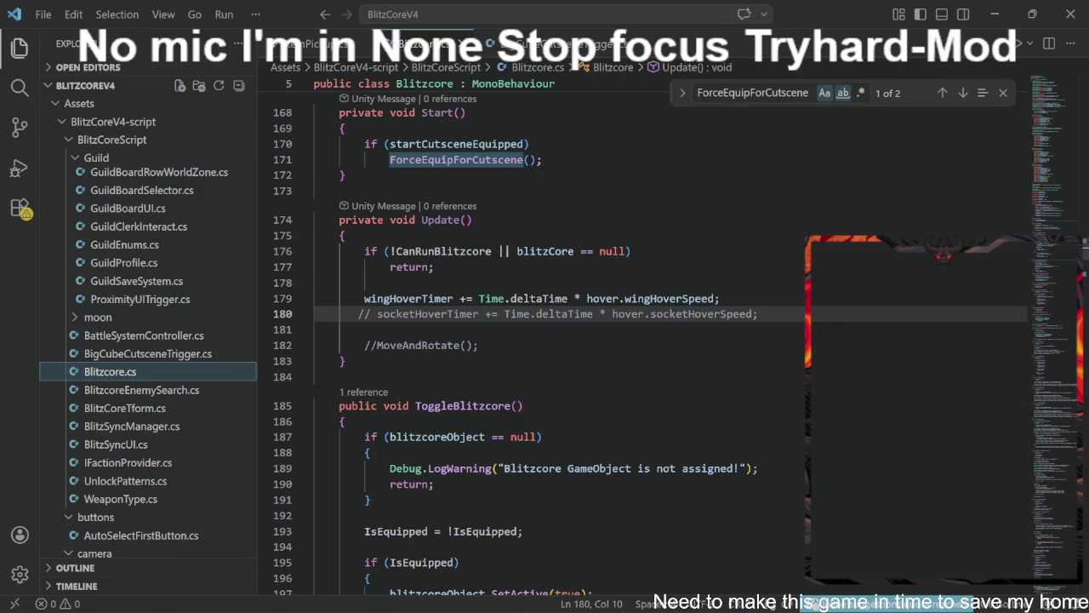
click(4, 51)
scroll(545, 340, down, 5)
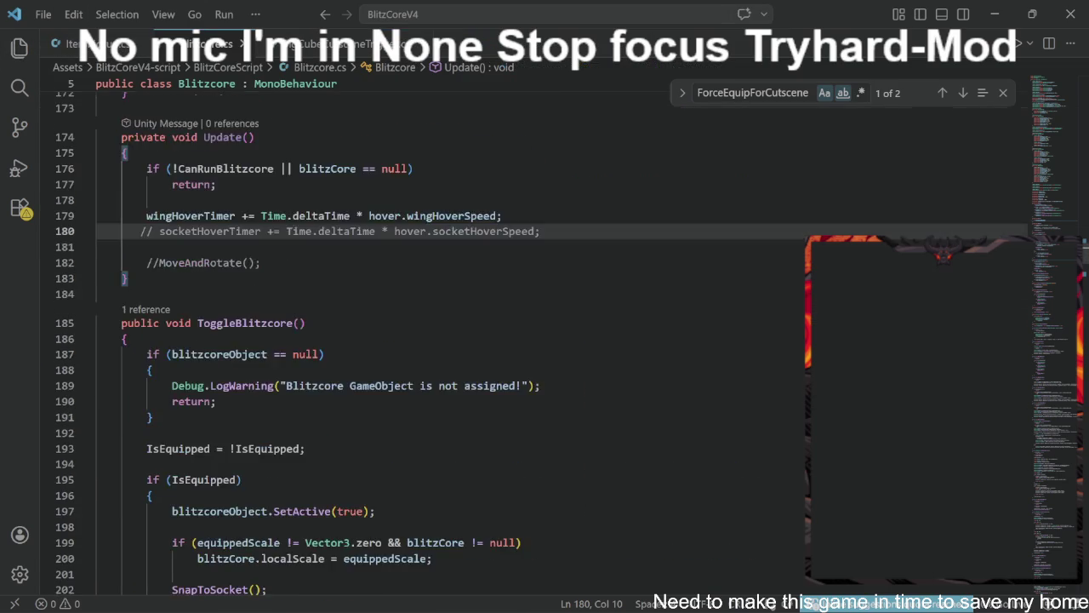
scroll(353, 341, down, 6)
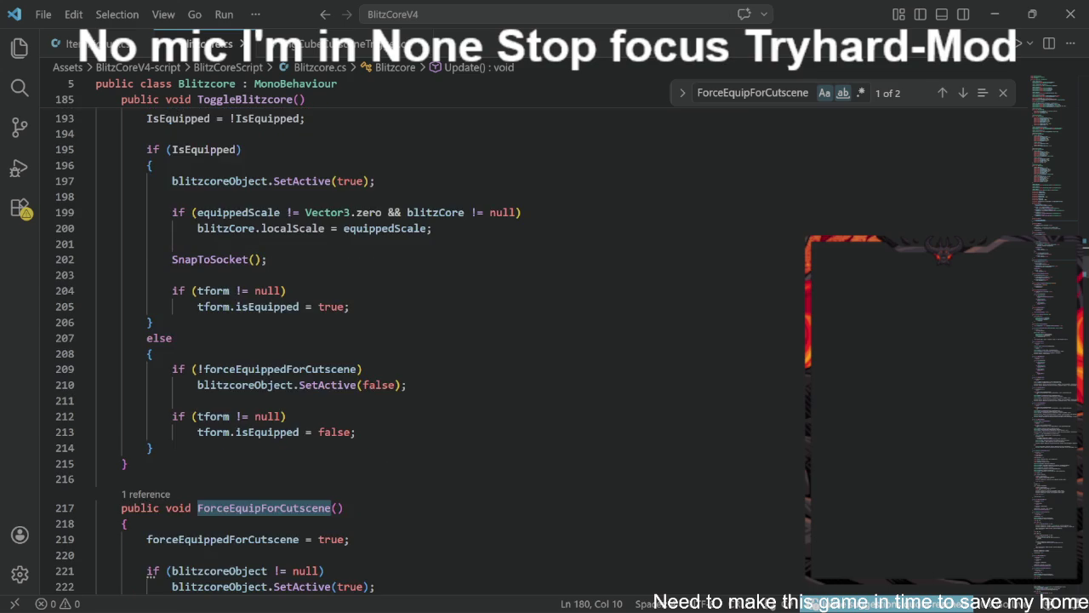
scroll(354, 340, down, 3)
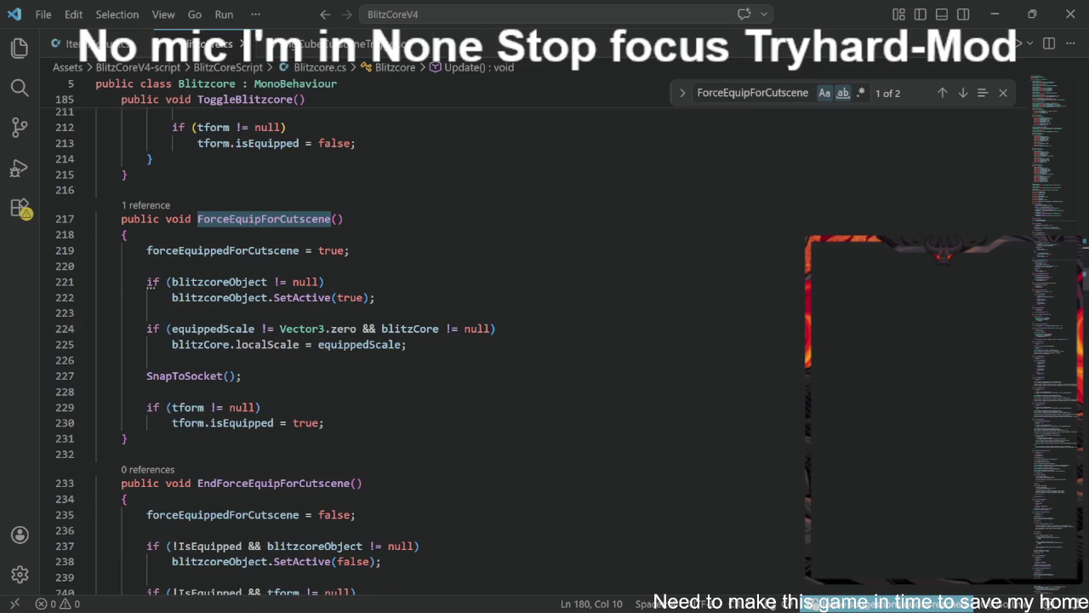
scroll(354, 341, down, 4)
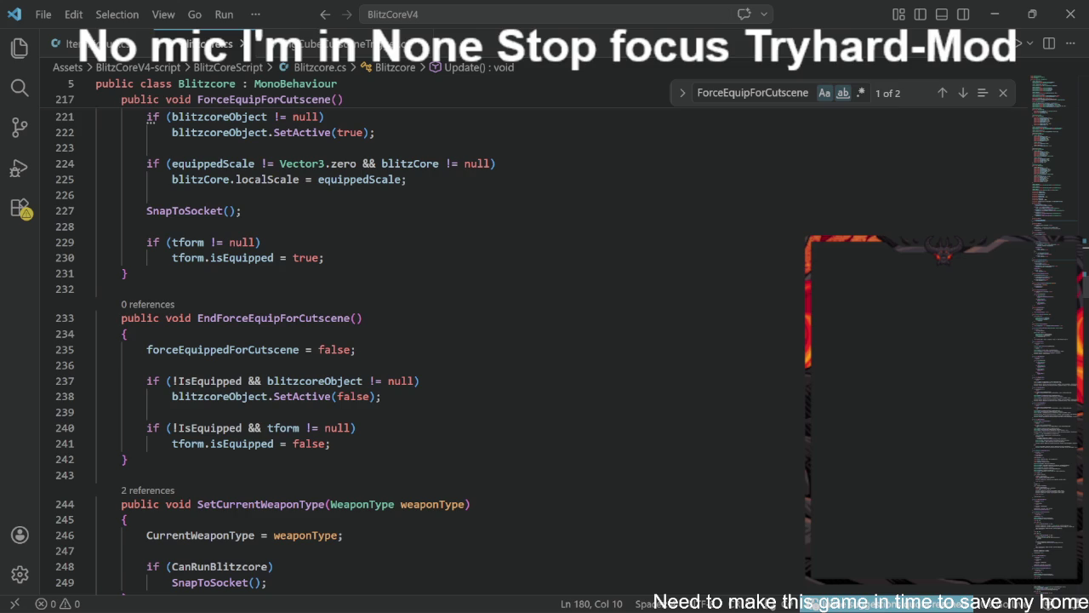
scroll(275, 349, down, 2)
scroll(263, 353, down, 2)
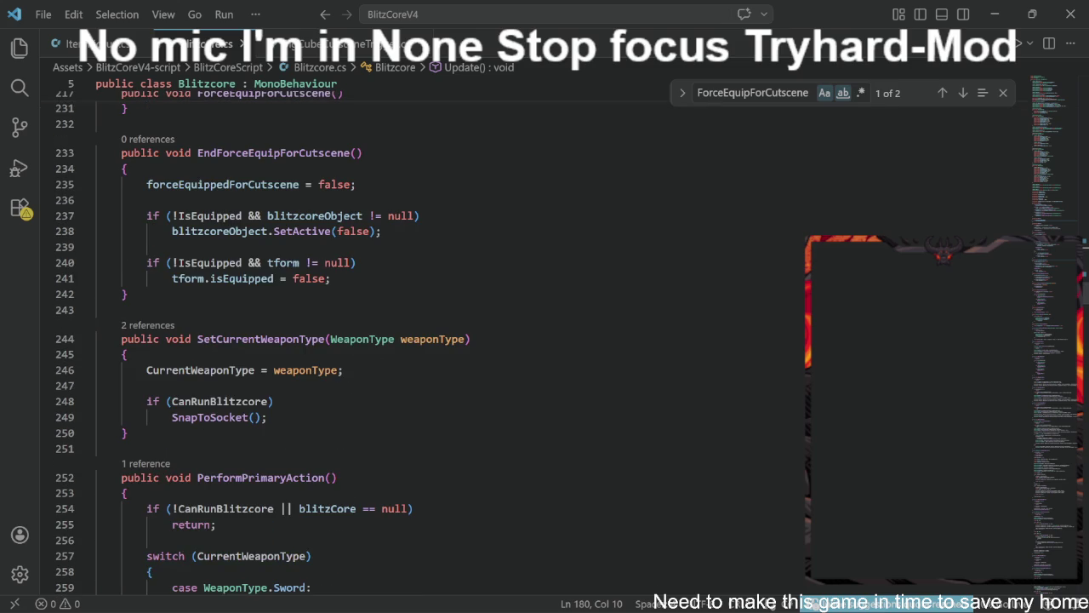
scroll(340, 340, down, 7)
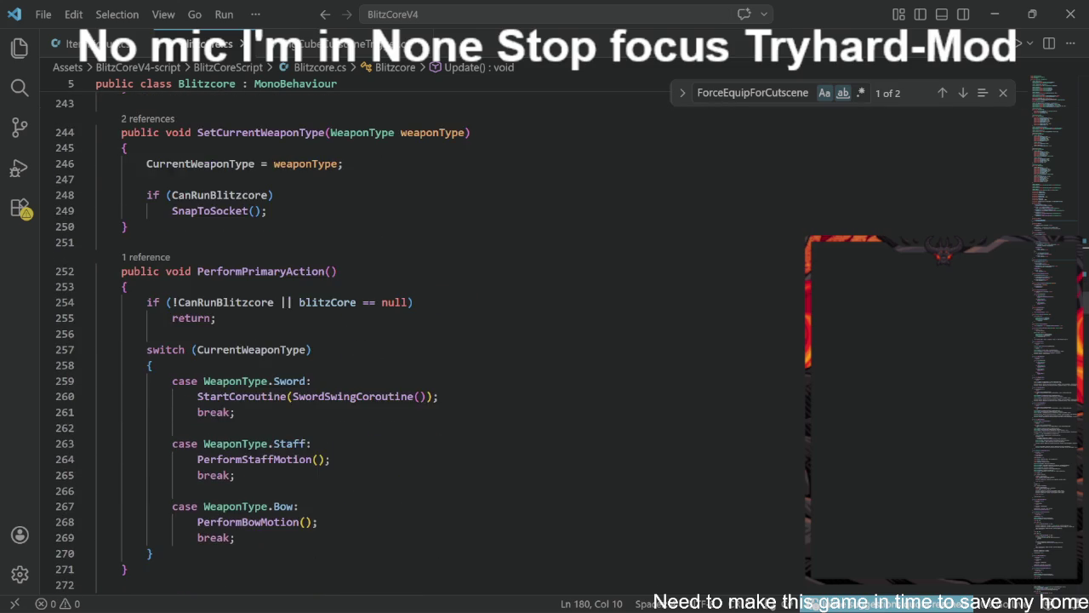
scroll(340, 340, down, 4)
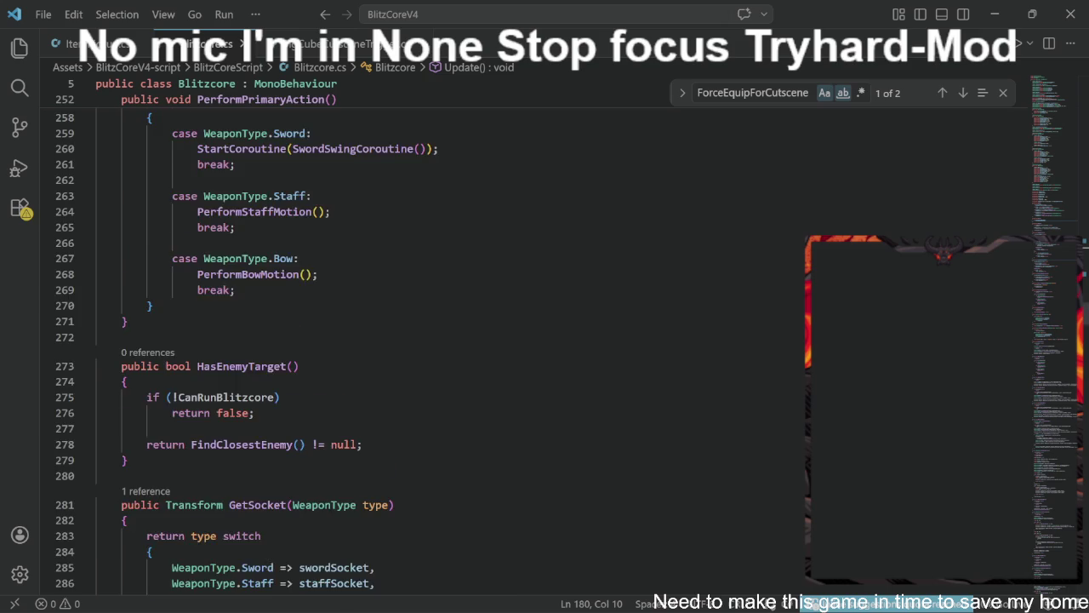
scroll(340, 341, down, 8)
scroll(340, 340, down, 6)
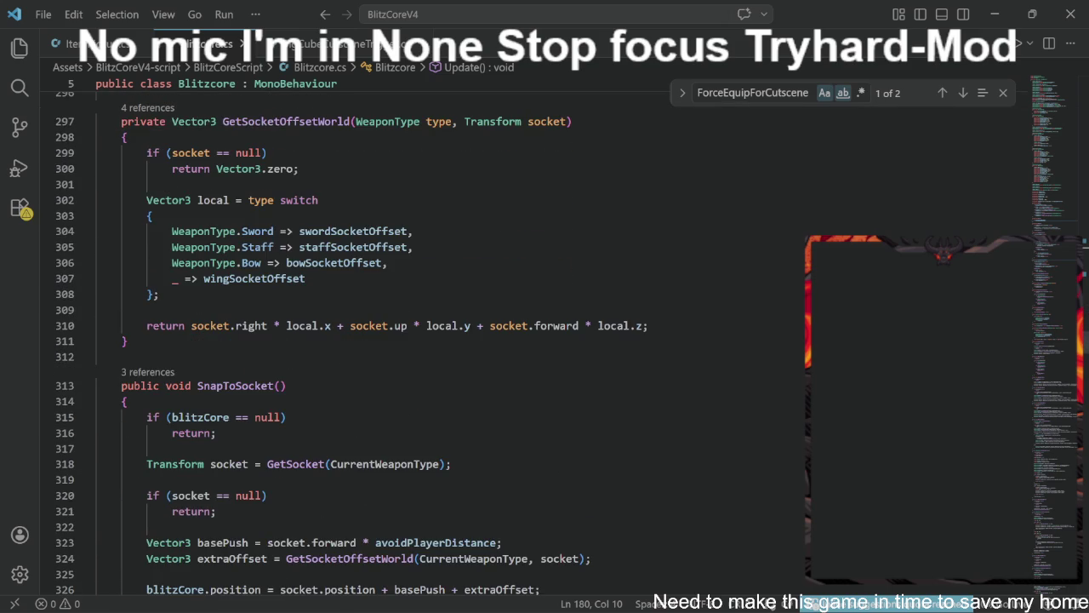
scroll(341, 340, down, 7)
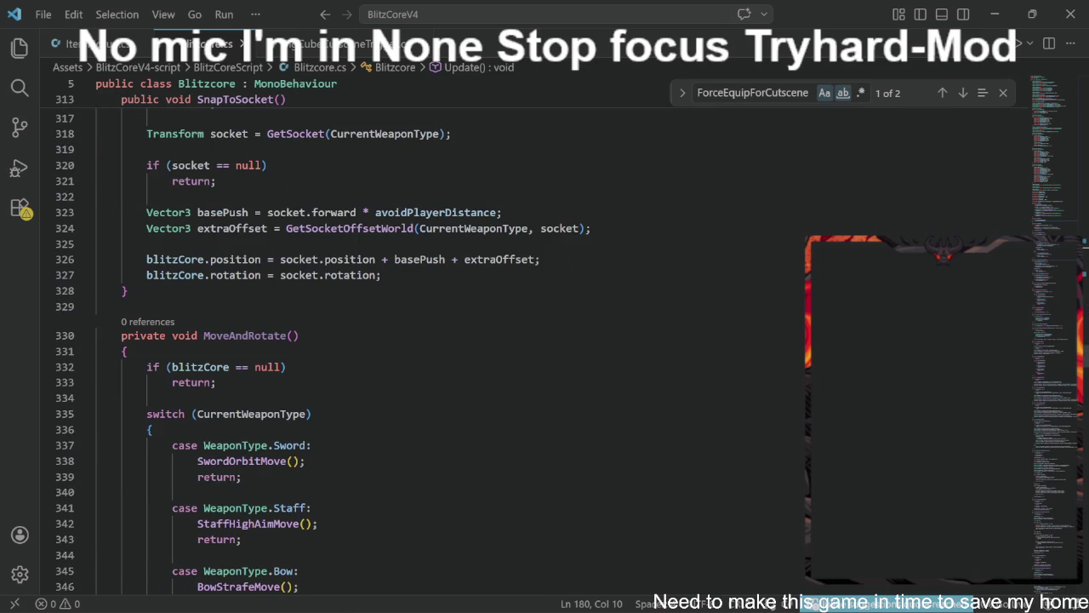
scroll(341, 340, down, 3)
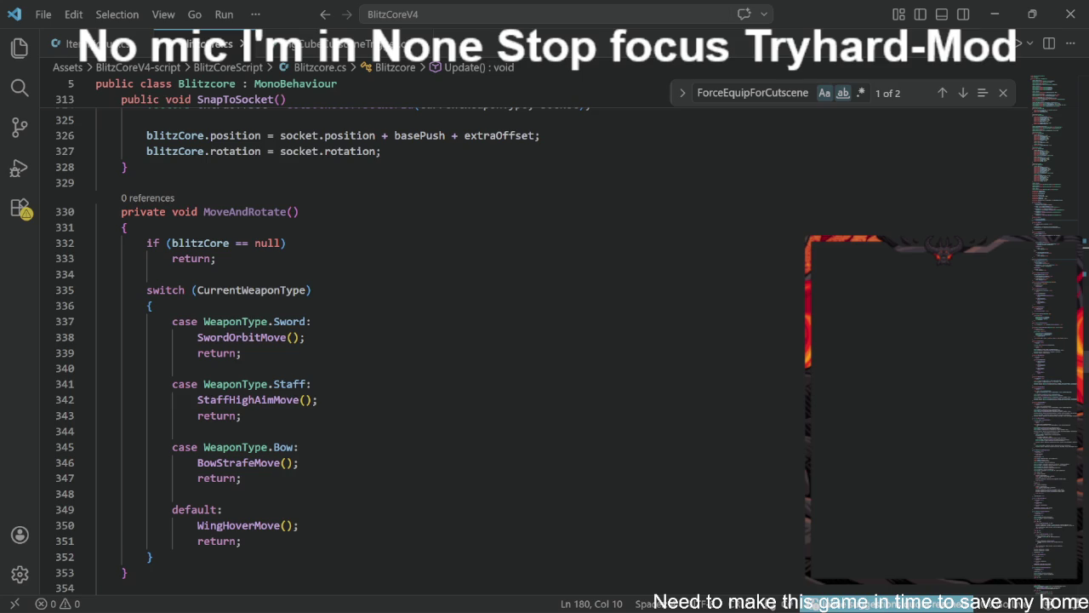
scroll(473, 351, down, 4)
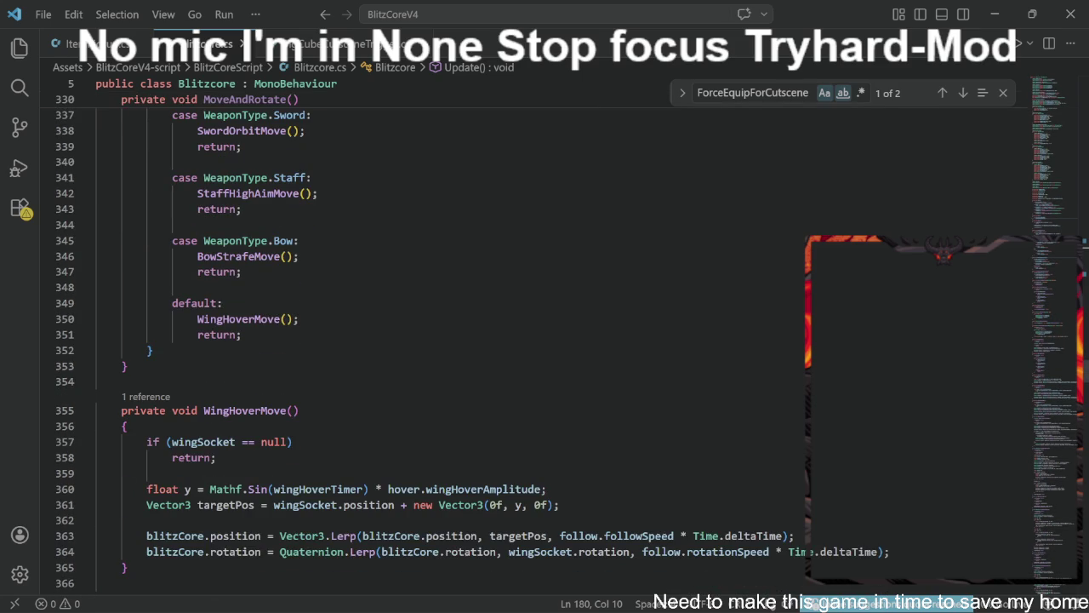
scroll(473, 352, down, 3)
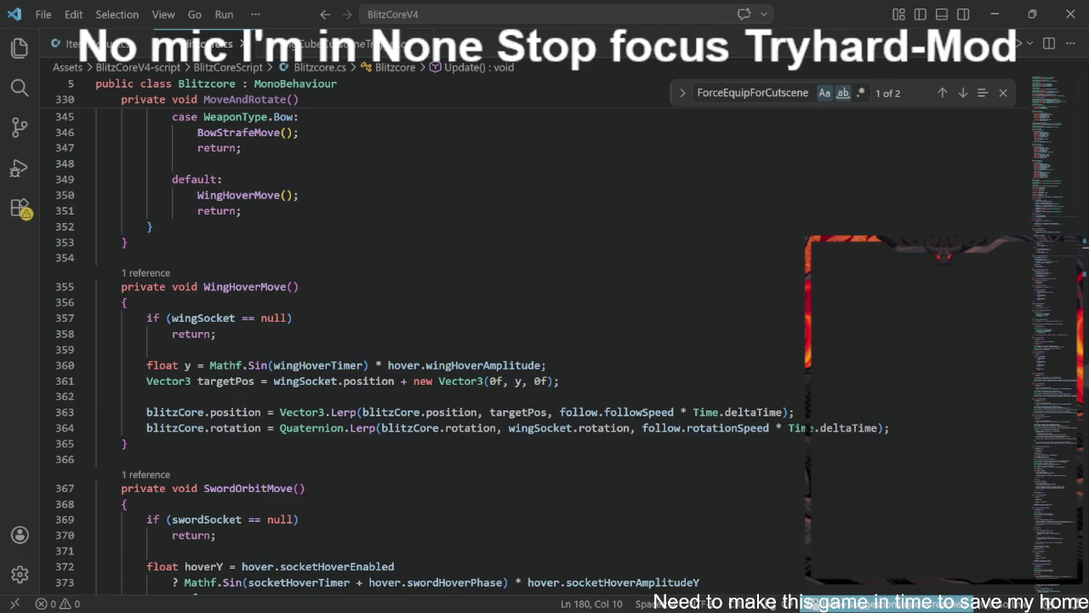
scroll(472, 351, down, 15)
scroll(472, 352, down, 15)
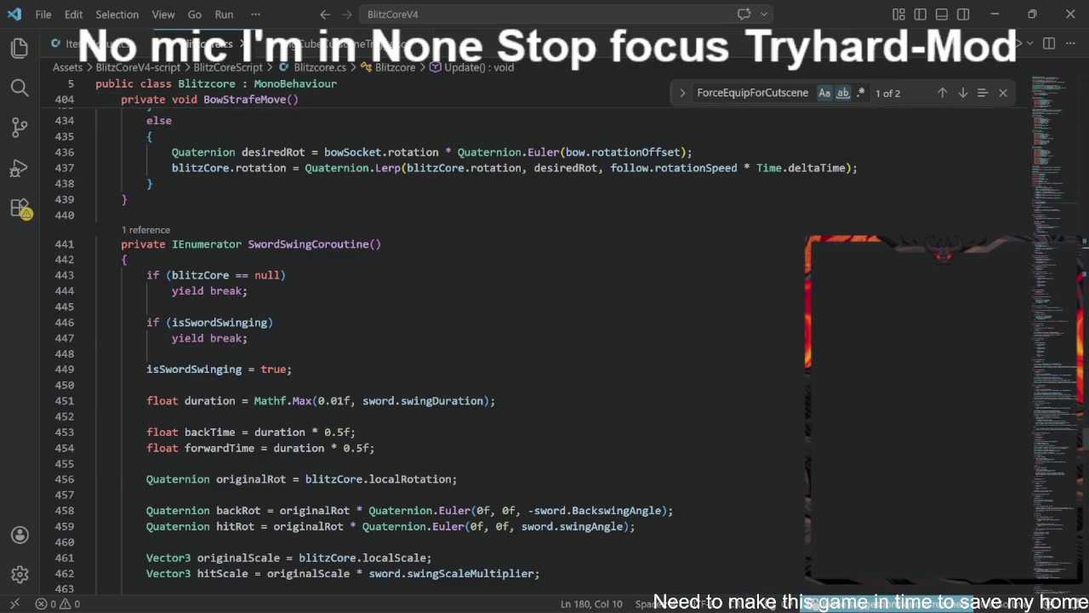
scroll(472, 351, down, 15)
scroll(472, 352, down, 9)
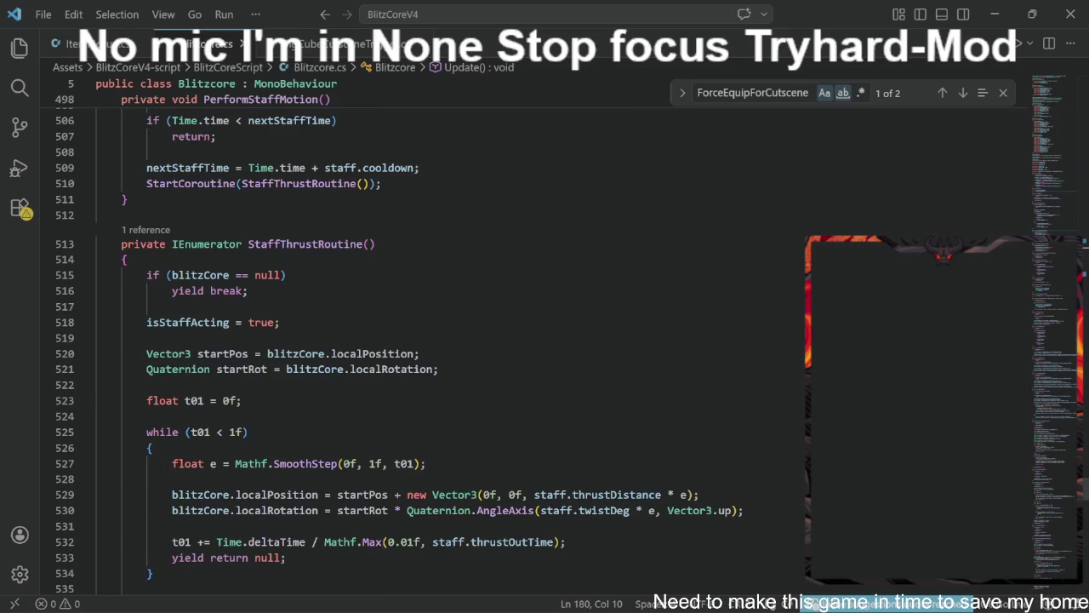
scroll(473, 352, down, 20)
scroll(473, 351, down, 9)
scroll(473, 351, down, 8)
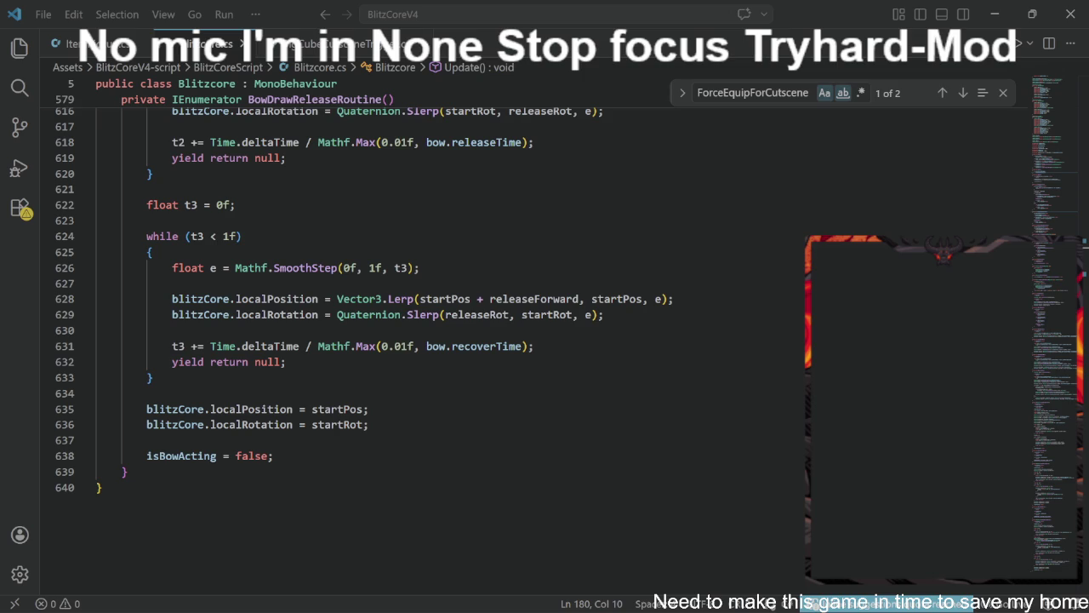
scroll(544, 306, down, 3)
scroll(544, 307, up, 3)
Review SwordSwingCoroutine's smoothstep from backRot to hitRot, hitScale and hitPos, then view BigCubeCutsceneTrigger.cs.
scroll(426, 340, up, 20)
scroll(426, 340, up, 20)
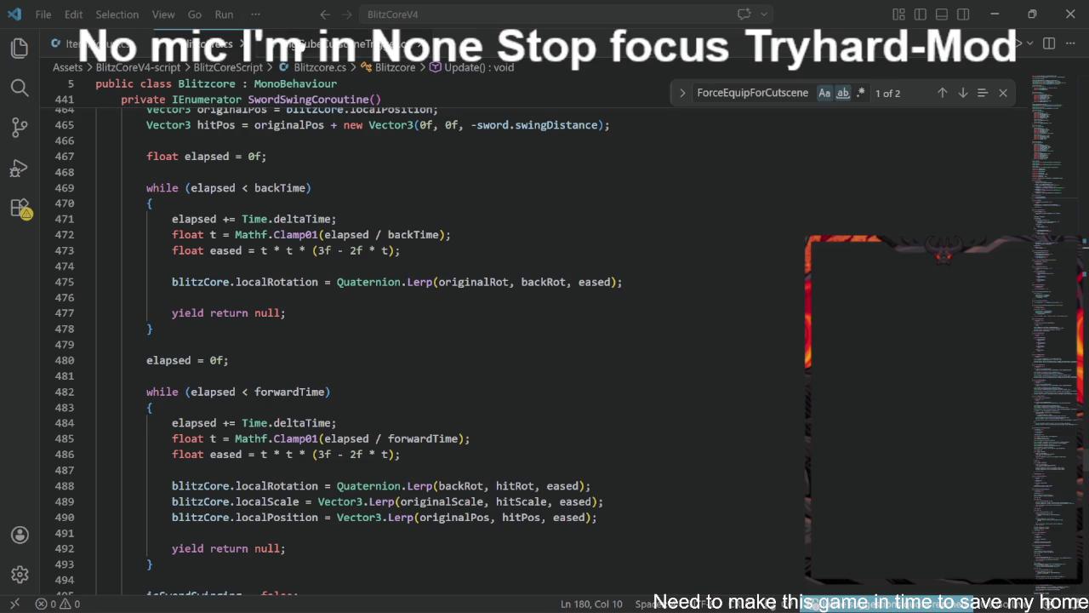
click(323, 44)
Copy the BigCubeCutsceneTrigger class name from the top of BigCubeCutsceneTrigger.cs.
scroll(510, 340, up, 20)
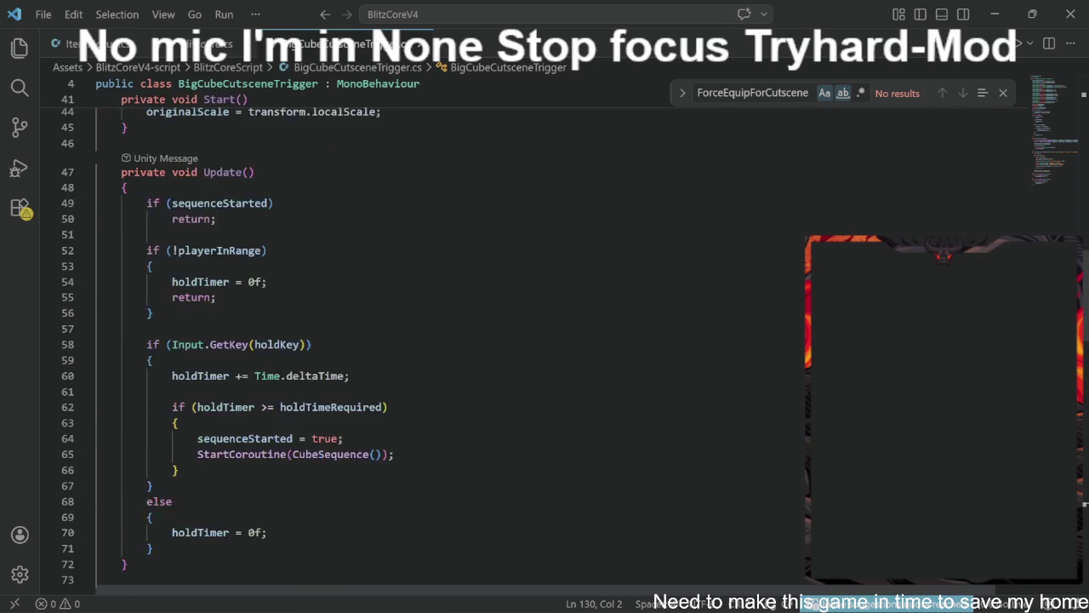
scroll(511, 340, up, 2)
double_click(246, 171)
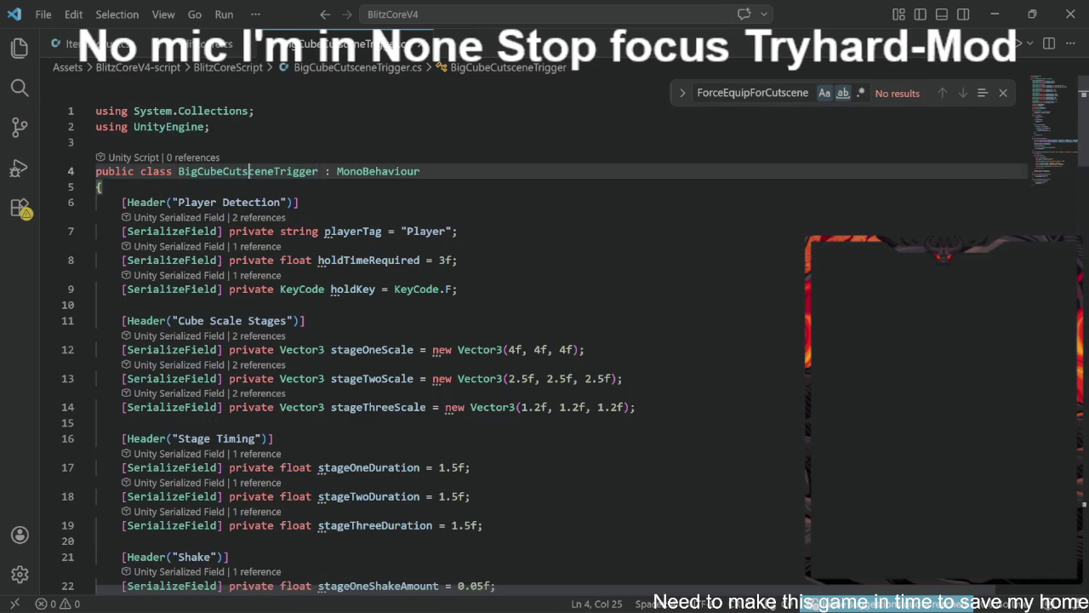
right_click(255, 171)
click(289, 551)
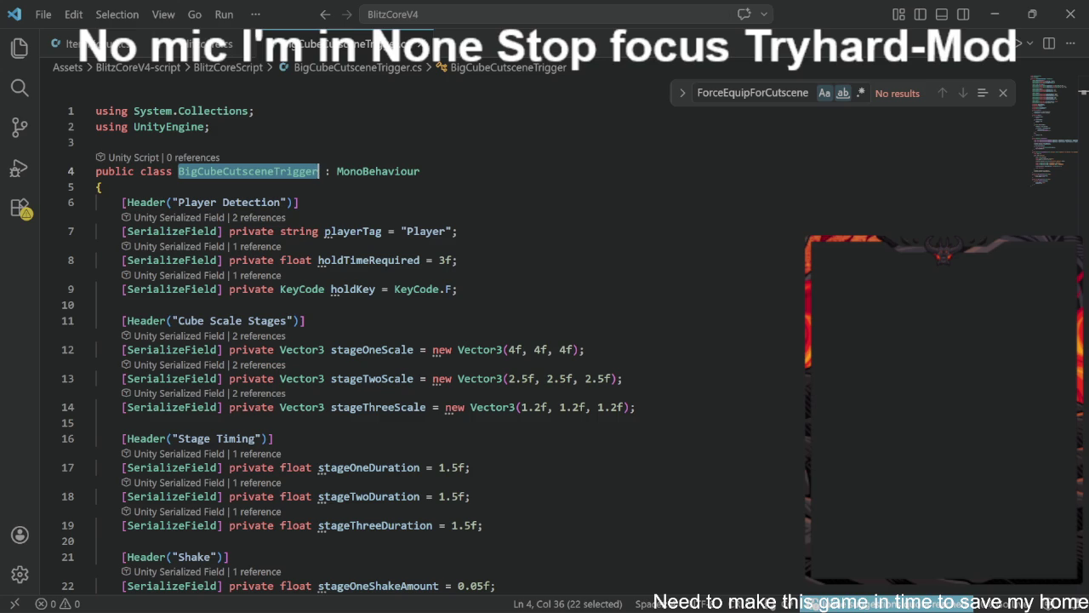
key(alt+Tab)
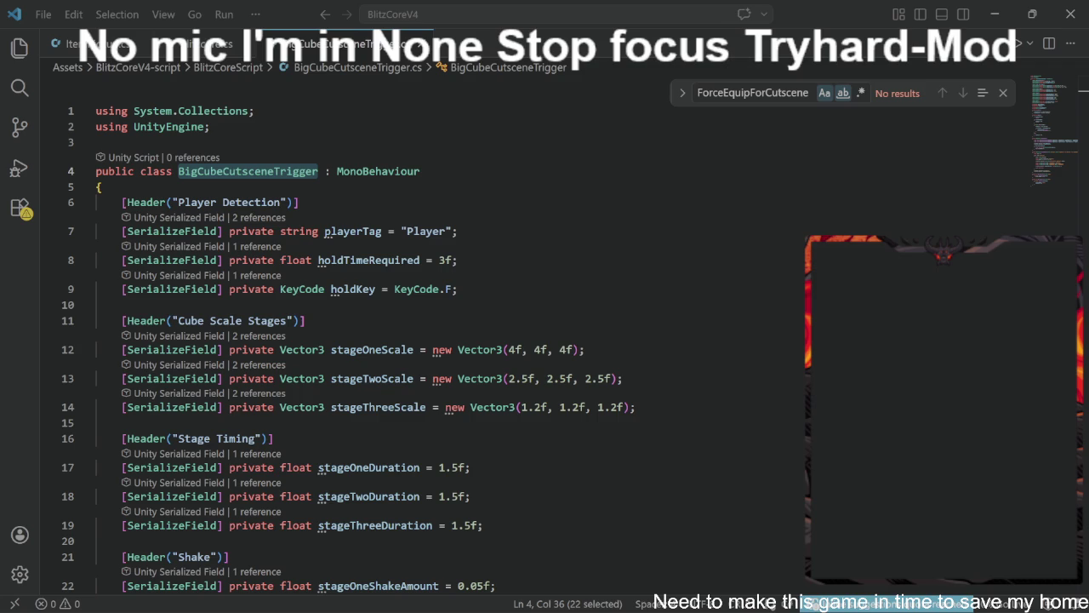
Replace the ForceEquipForCutscene search term with blitzcoreObject and go back to Blitzcore.cs.
double_click(752, 93)
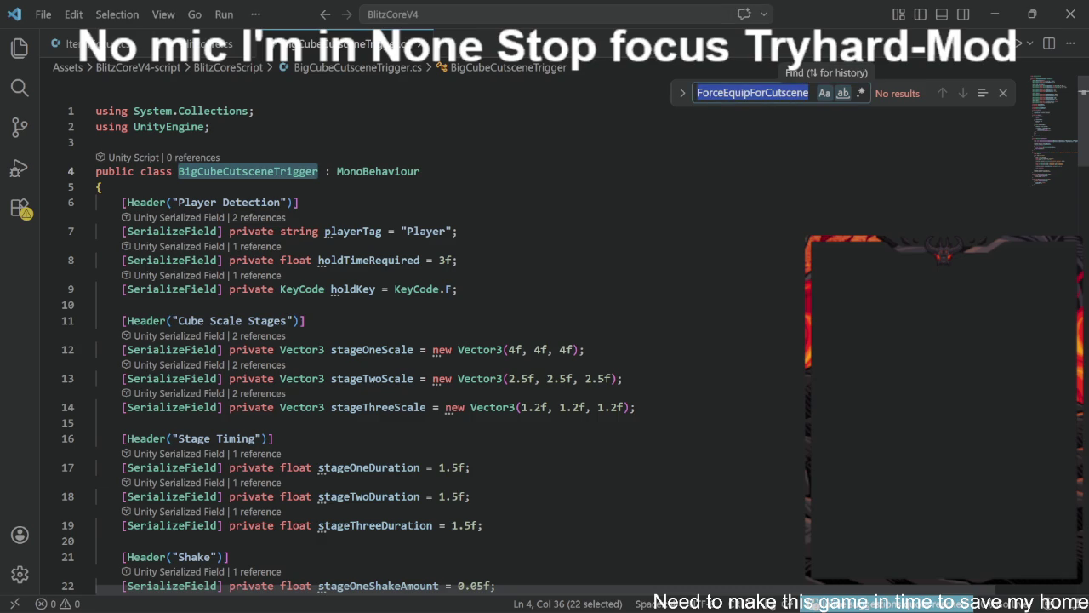
text(blitzcoreObject)
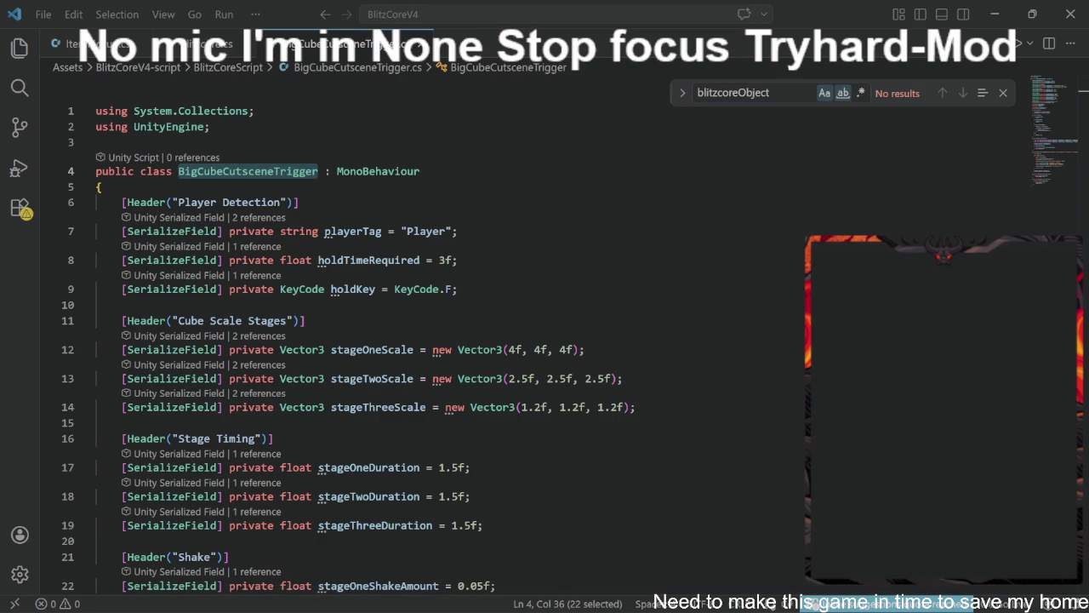
key(alt+Tab)
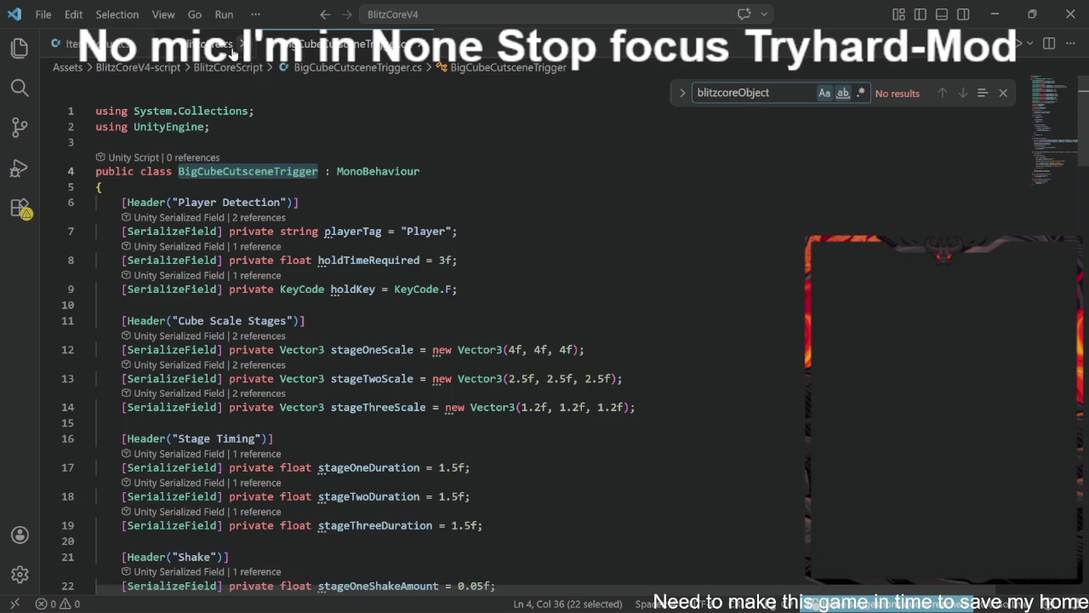
click(189, 49)
Step through the blitzcoreObject matches in Blitzcore.cs to EndForceEquipForCutscene, then clear the multi-selection at line 238.
key(ctrl+f)
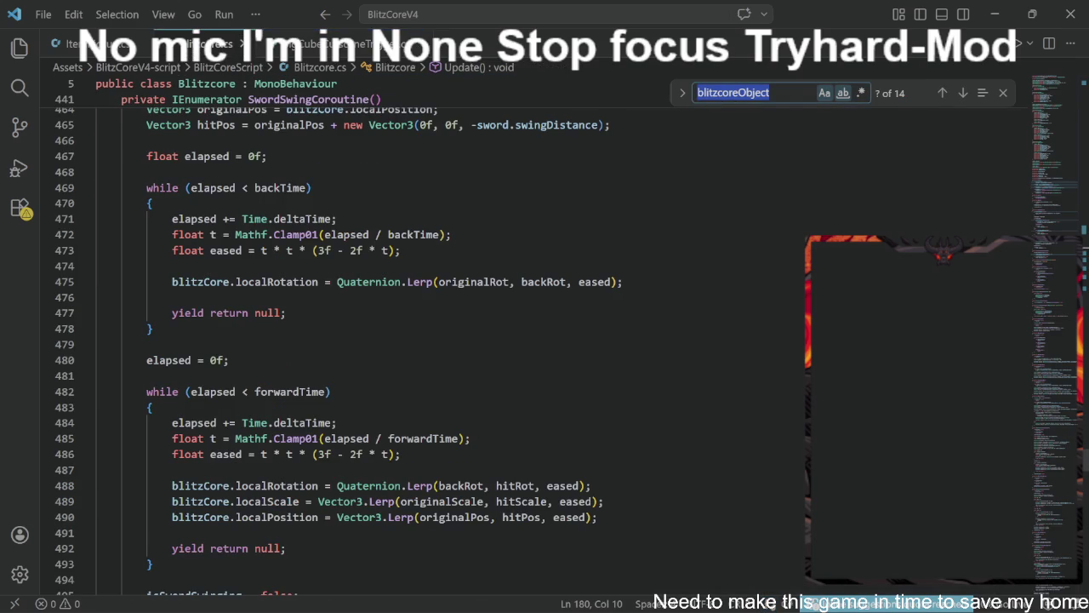
key(ctrl+d)
key(ctrl+d)
key(ctrl+d)
key(ctrl+d)
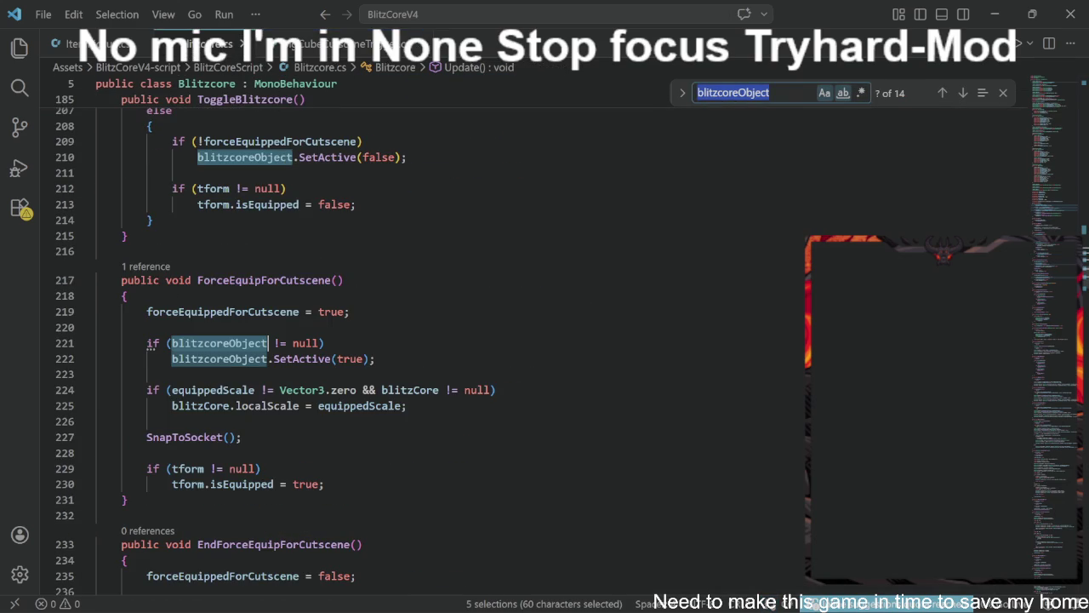
key(ctrl+d)
key(ctrl+d)
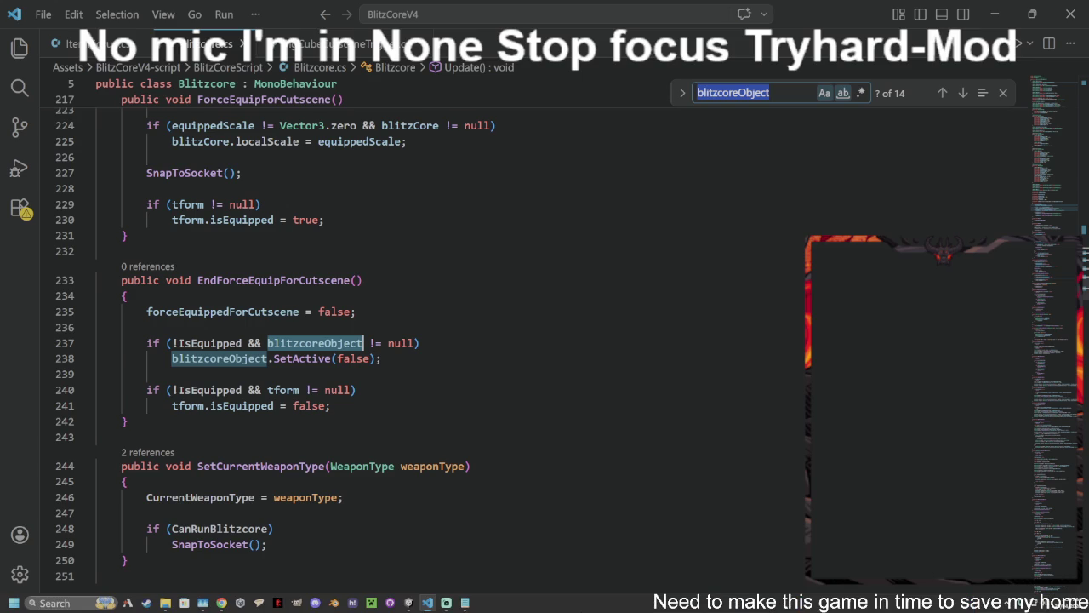
key(alt+Tab)
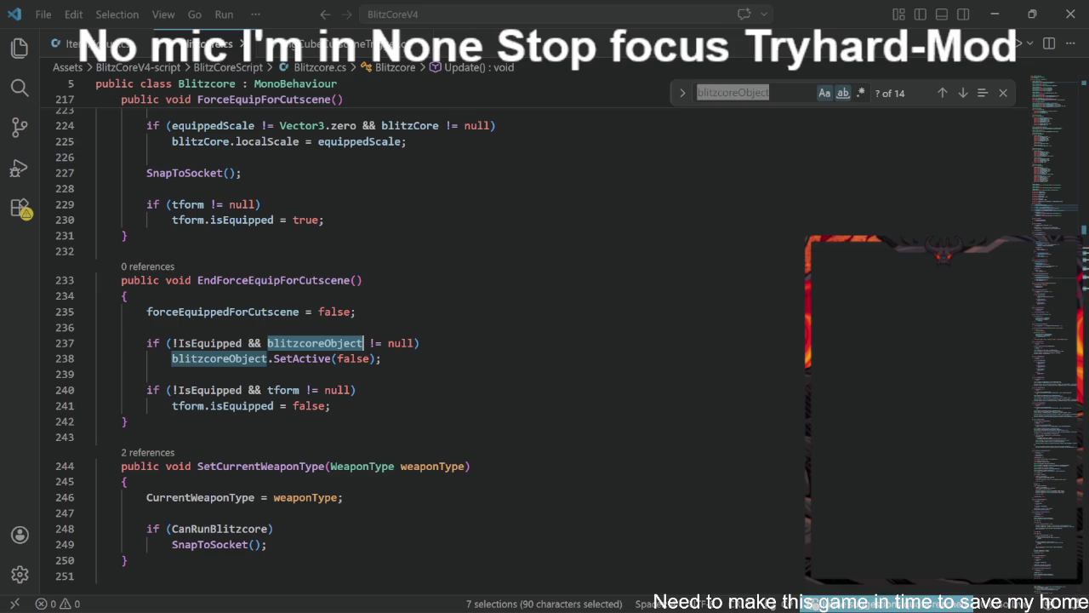
key(alt+Tab)
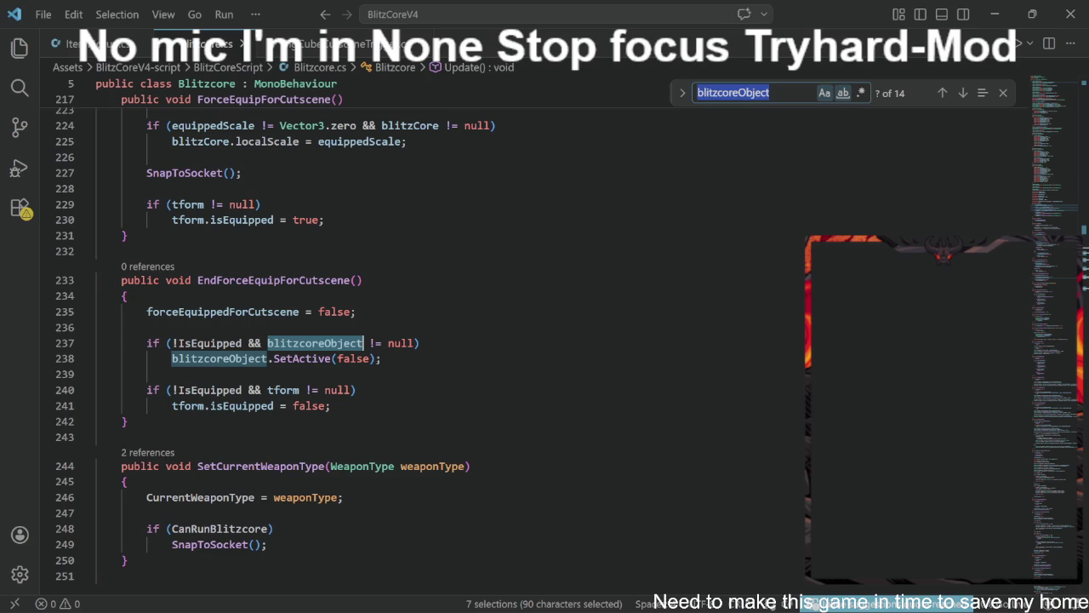
click(381, 358)
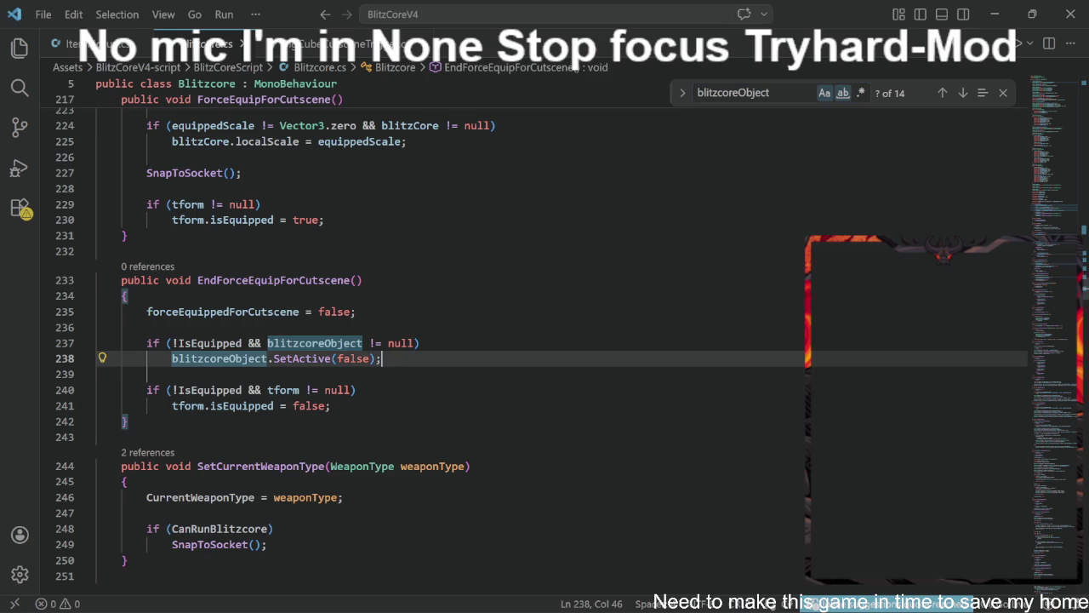